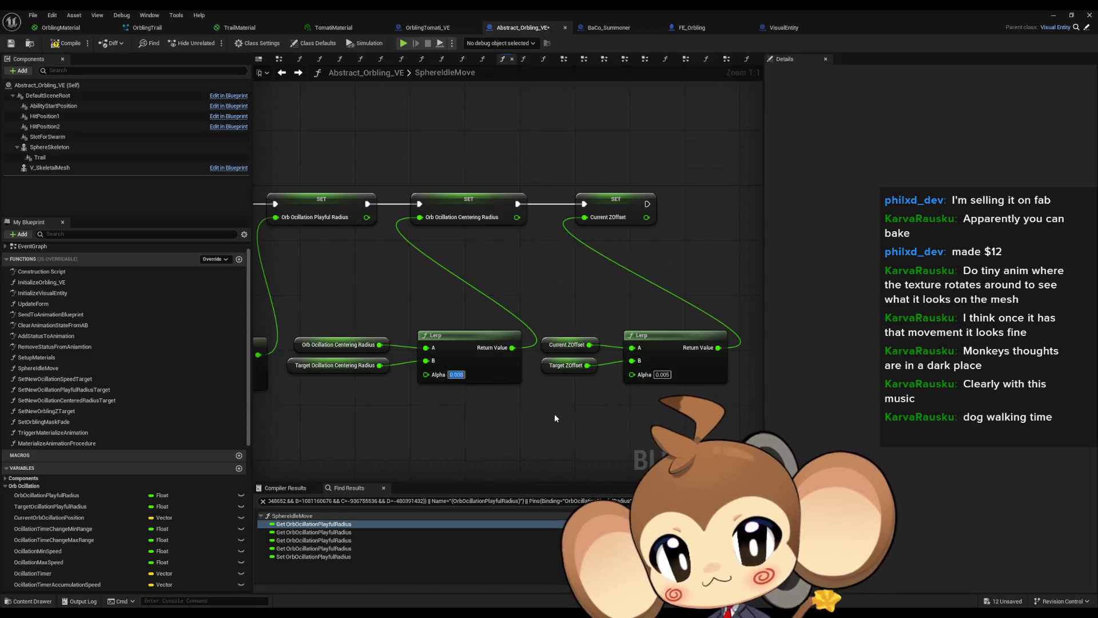
Step: Run a quick play test of the test_BattleSystems level and stop it
left_click(1057, 17)
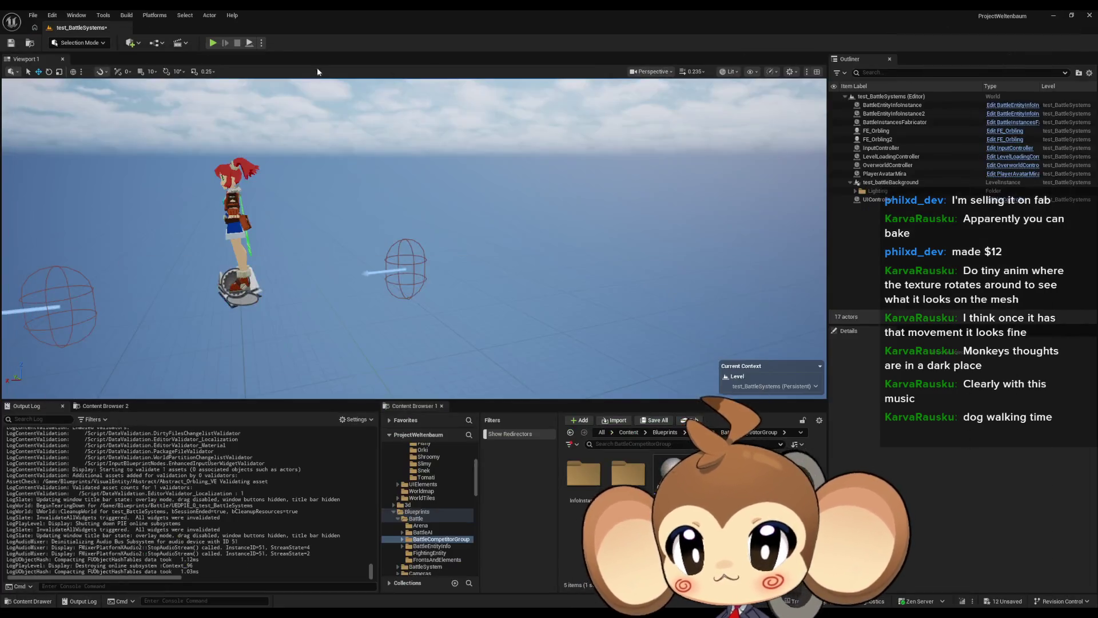
left_click(213, 43)
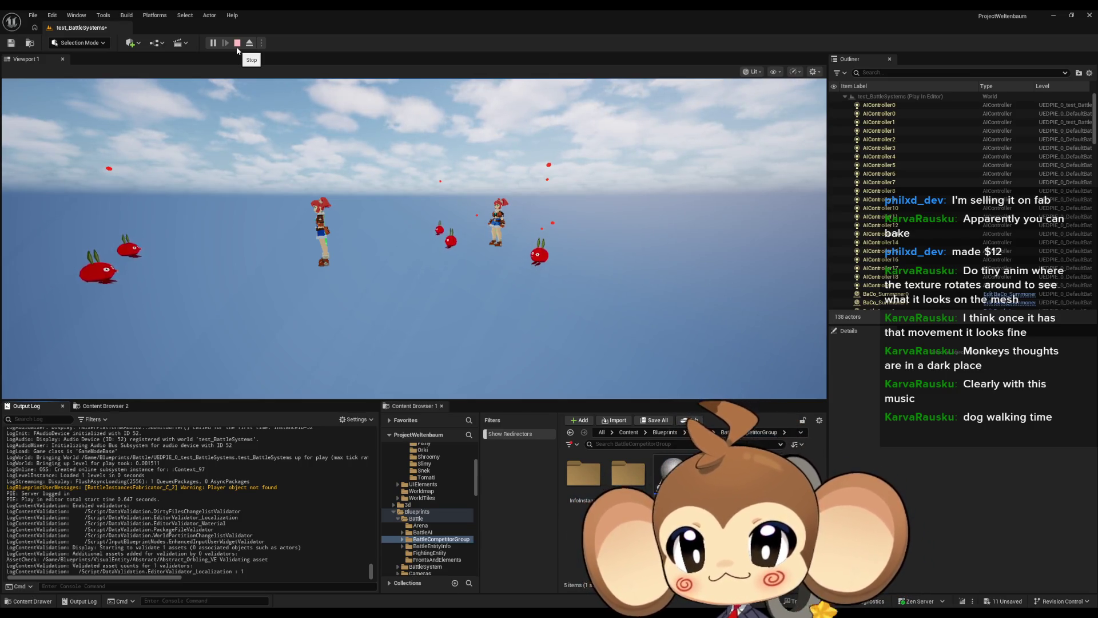
left_click(237, 46)
Step: In BaCo_Summoner, wire Branch False to the lower Set New Oscillation Centered Radius Target node
mouse_move(451, 612)
left_click(467, 584)
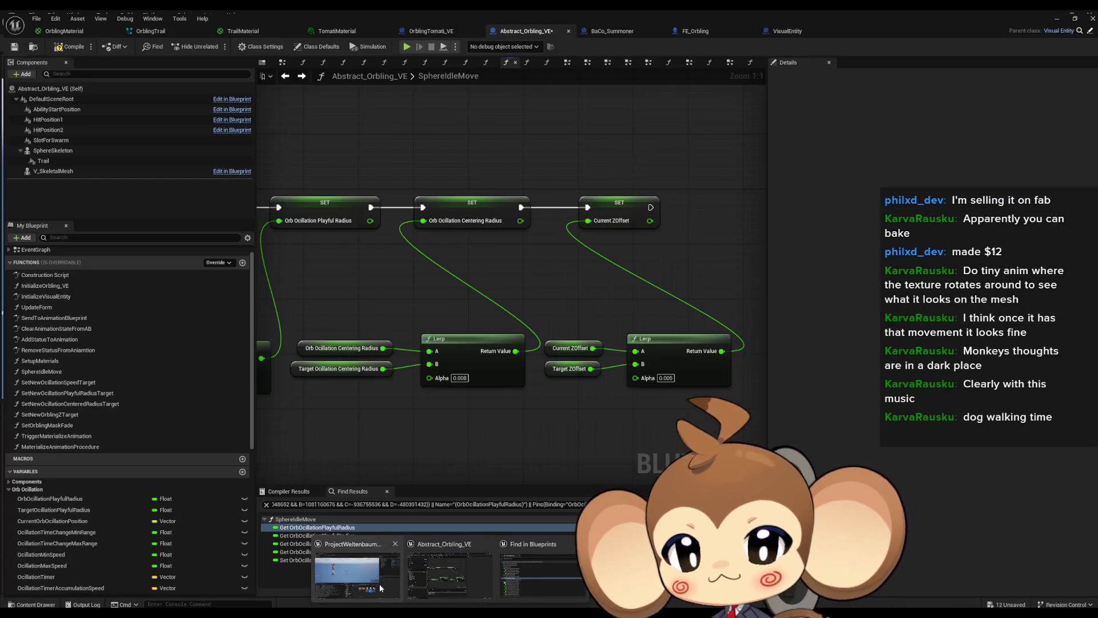
left_click(608, 28)
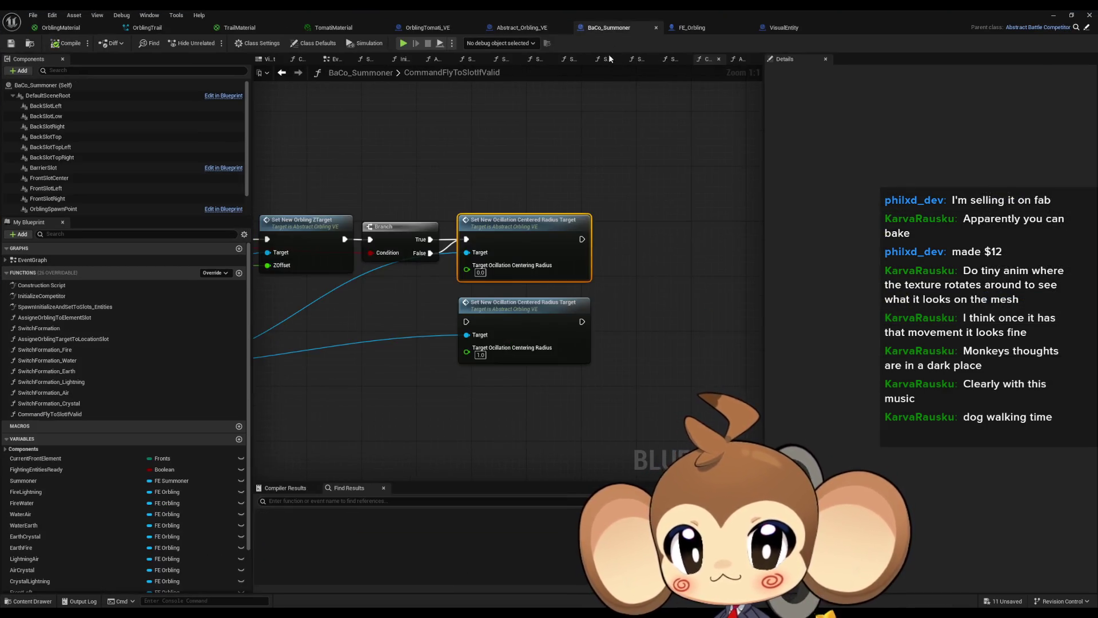
mouse_move(466, 322)
left_mouse_down()
mouse_move(464, 293)
mouse_move(430, 253)
left_mouse_up()
Step: Play-test the level again with the new connection and return to the level editor
left_click(1051, 15)
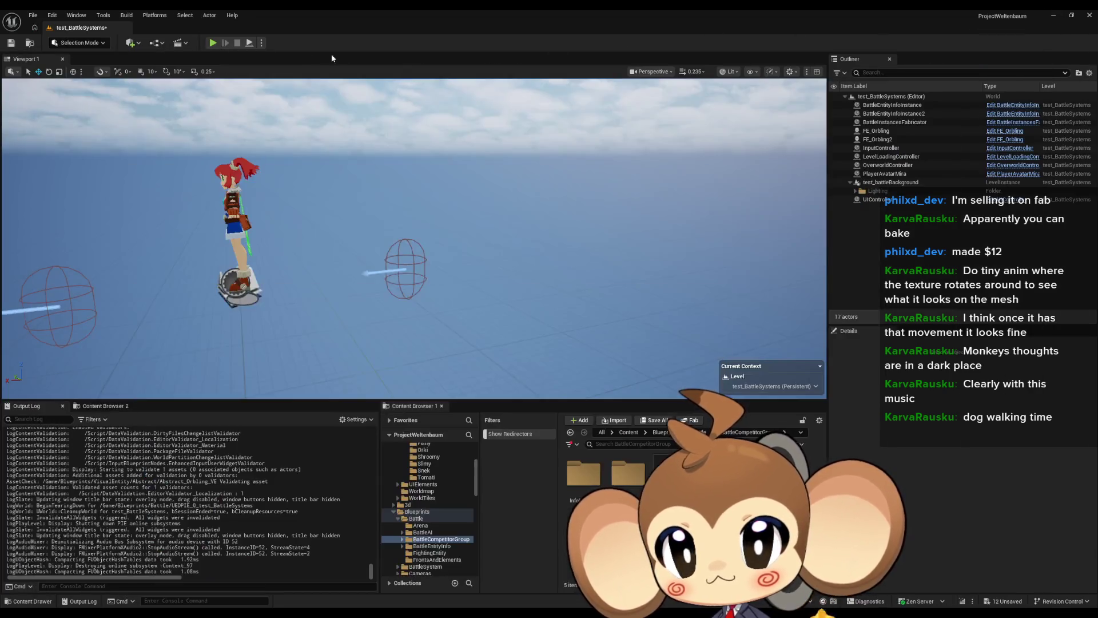
left_click(213, 43)
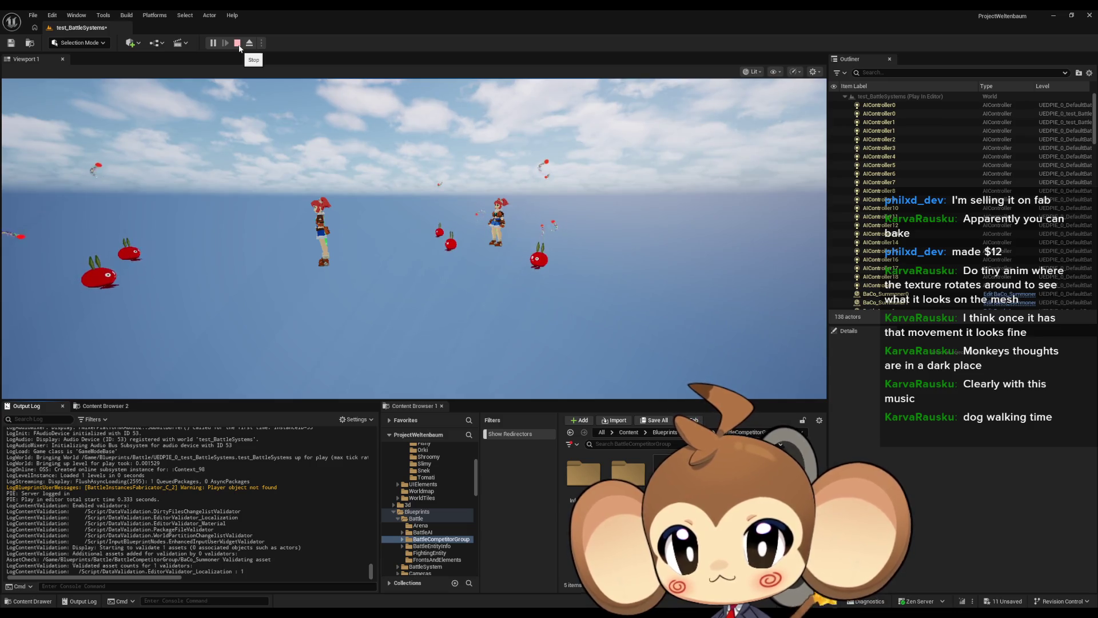
left_click(237, 43)
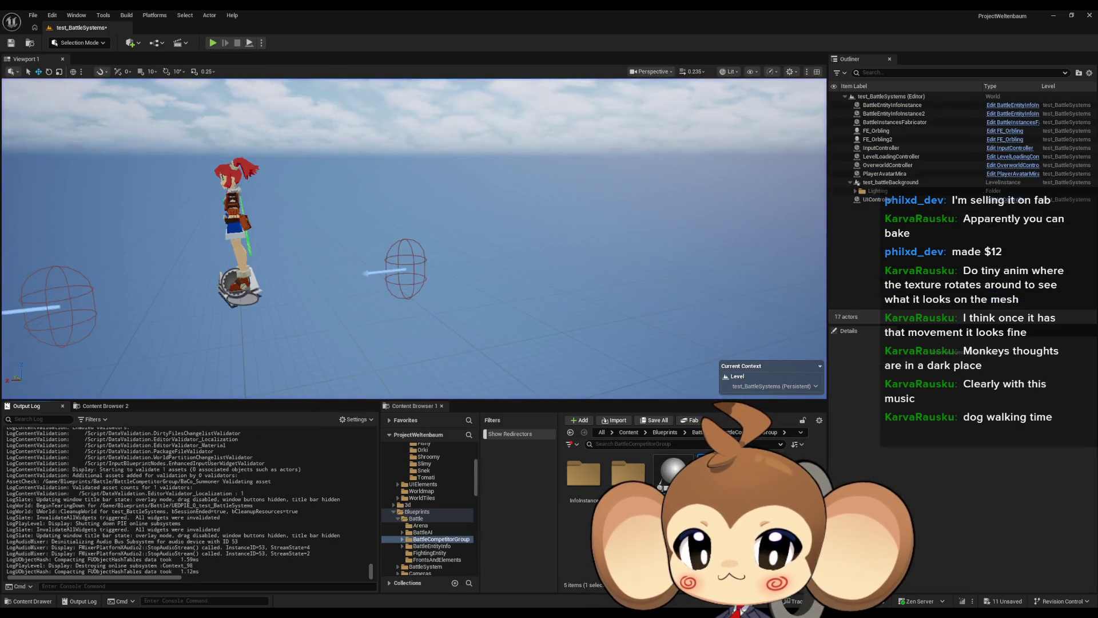
mouse_move(435, 587)
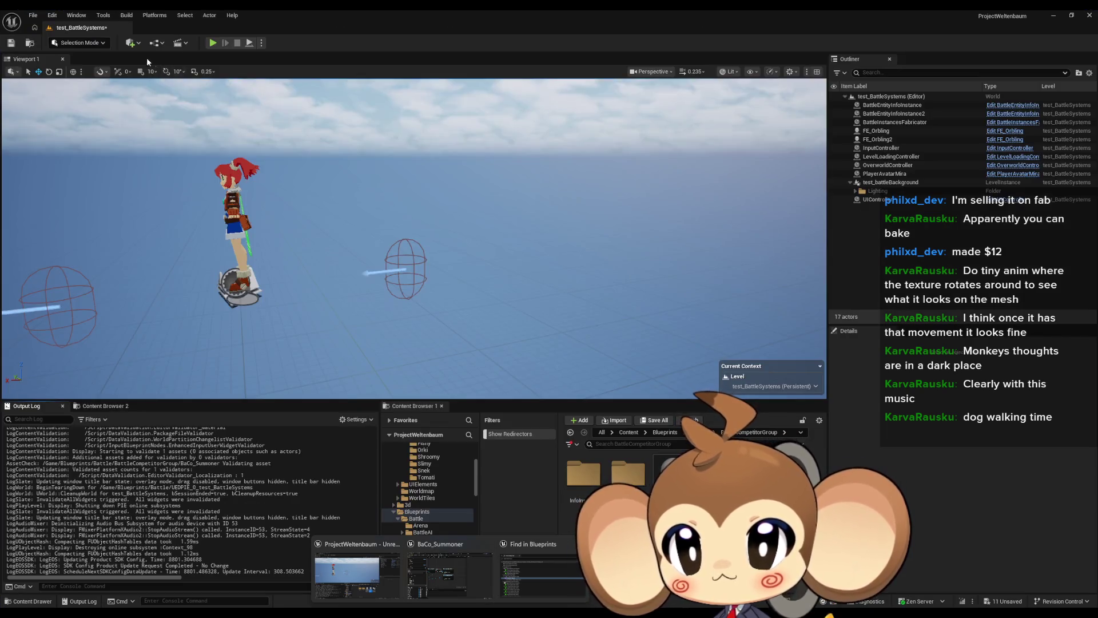
left_click(356, 572)
left_click(181, 43)
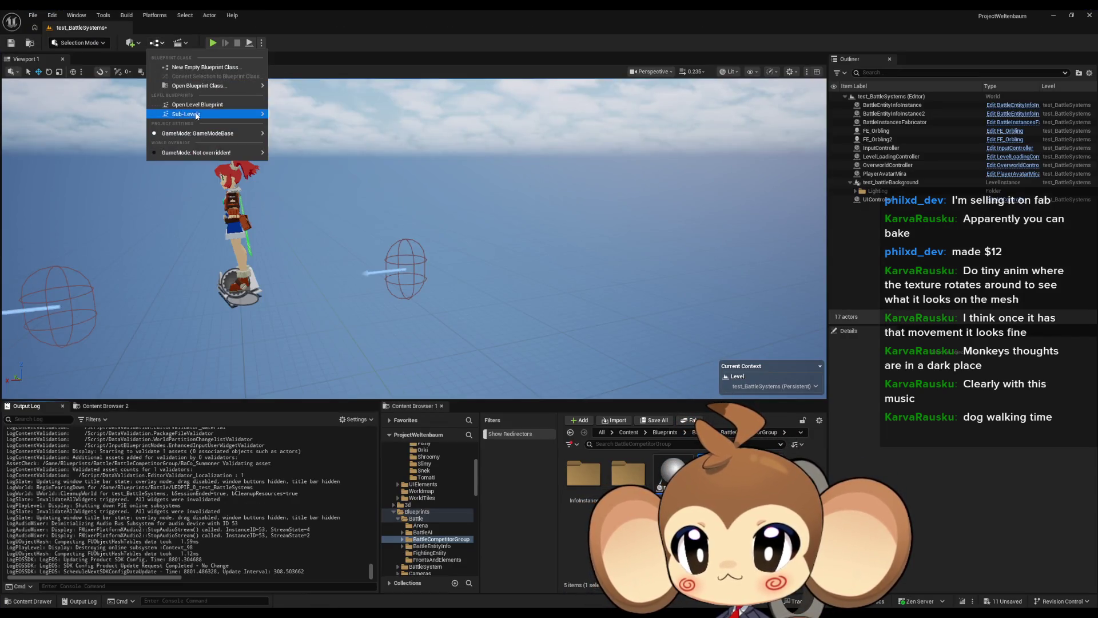
Step: Inspect the test_BattleSystems level blueprint EventGraph, then start a play test
left_click(197, 104)
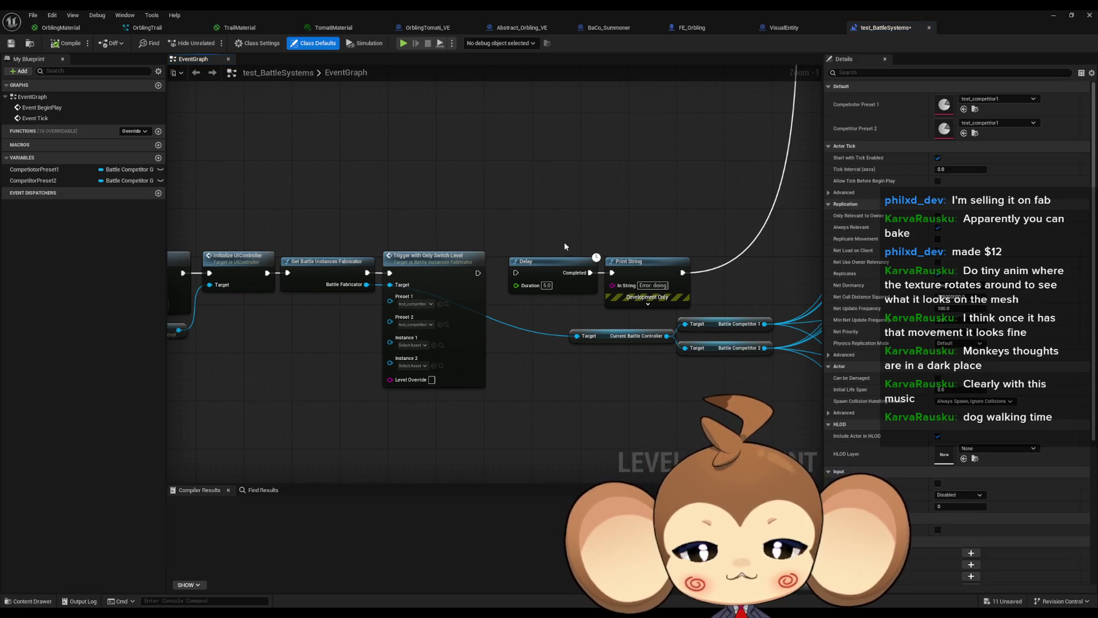
scroll(538, 235, "down", 2)
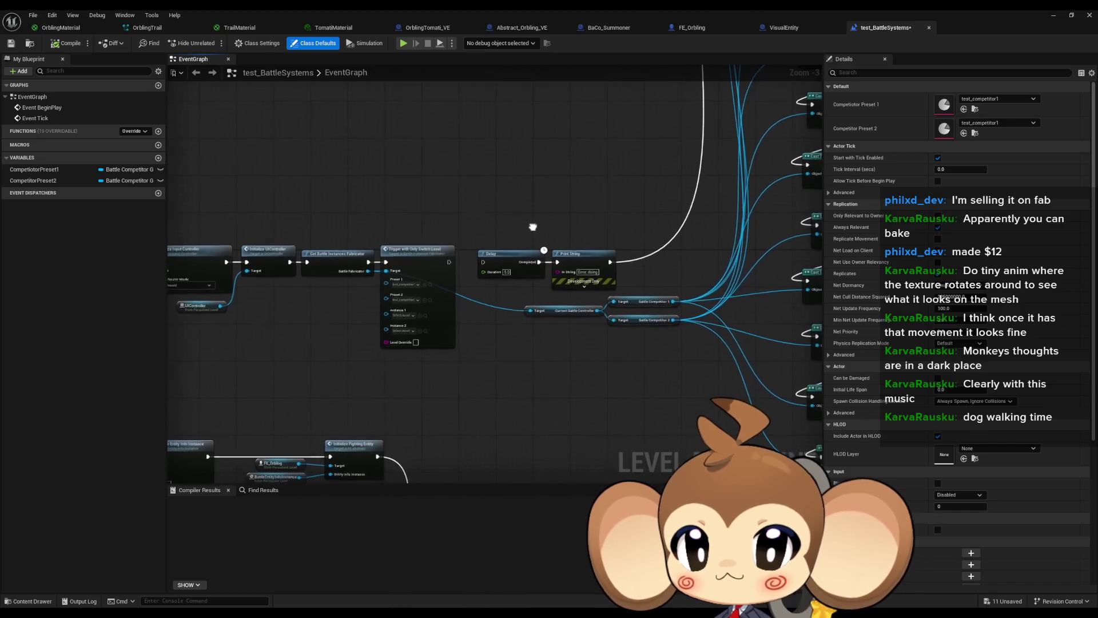
mouse_move(467, 274)
left_mouse_down()
mouse_move(432, 277)
mouse_move(571, 252)
left_mouse_up()
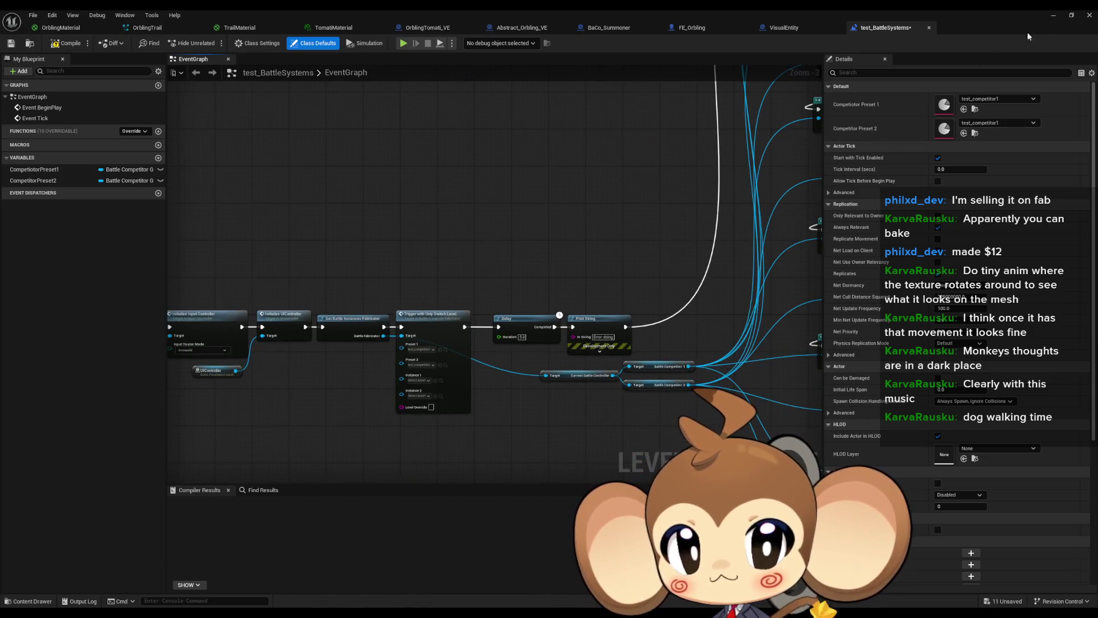
left_click(1051, 20)
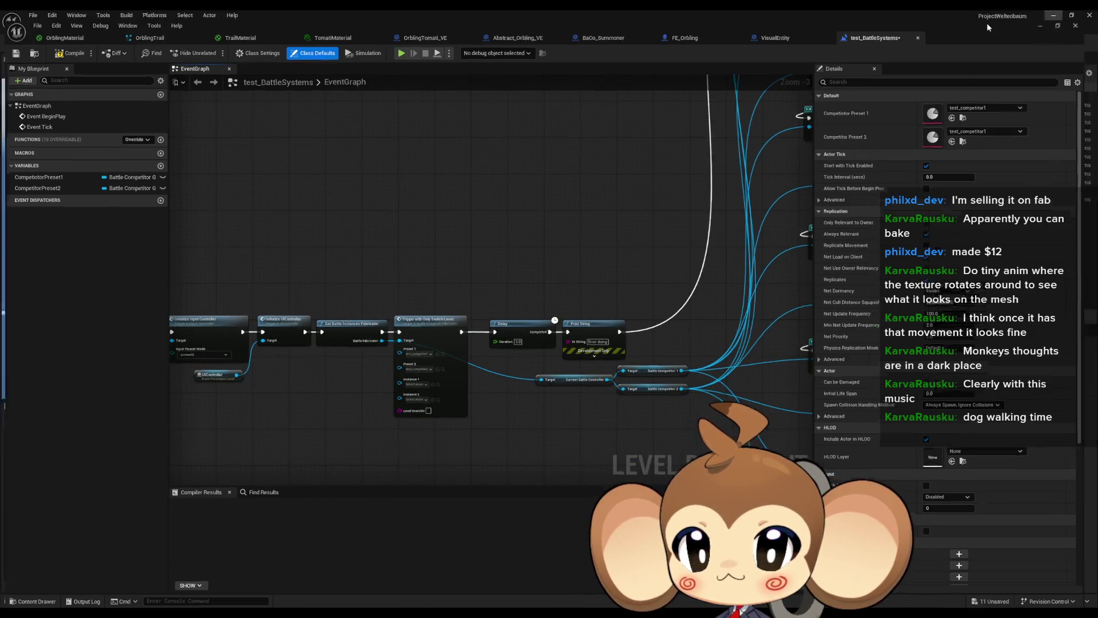
left_click(217, 43)
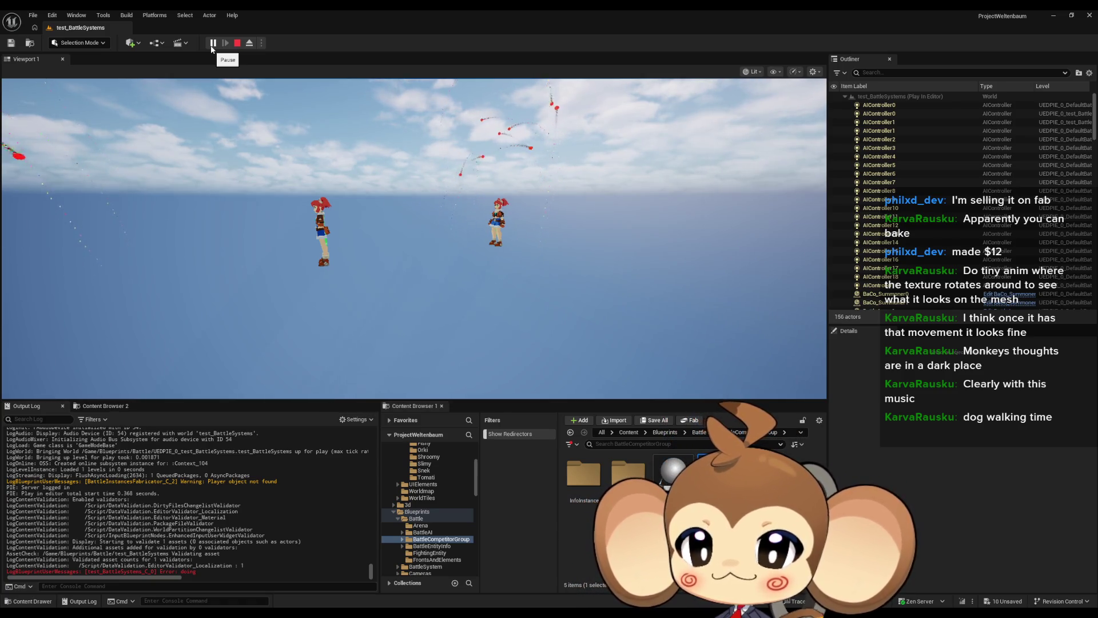
Step: Eject from the player, fly the camera with W and S to watch the orblings, then stop
left_click(249, 42)
key("w")
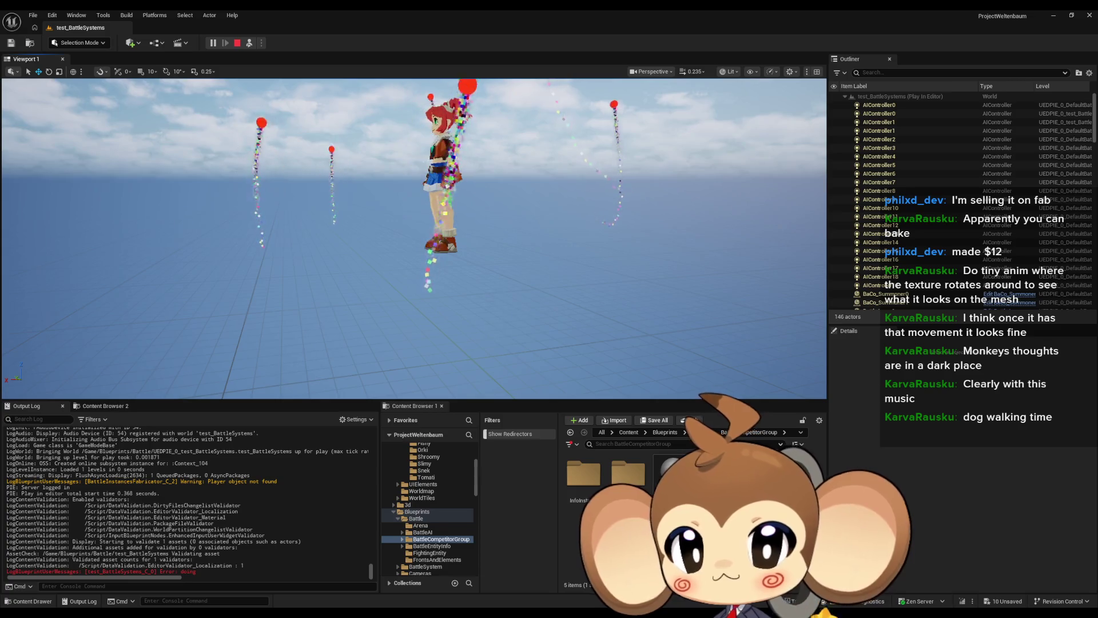
key("s")
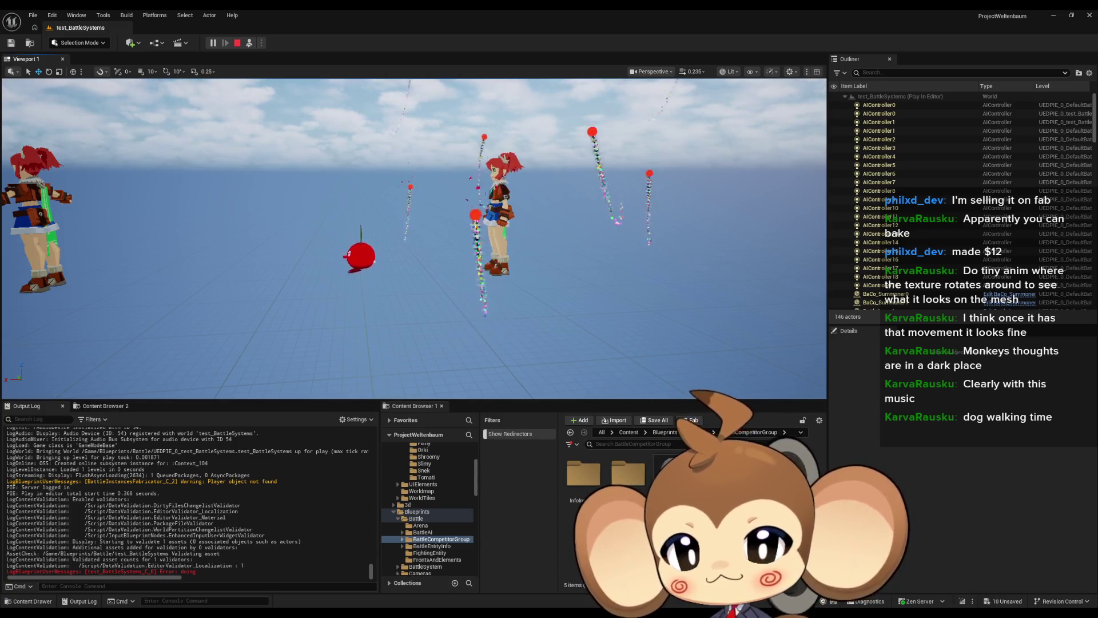
left_click(236, 45)
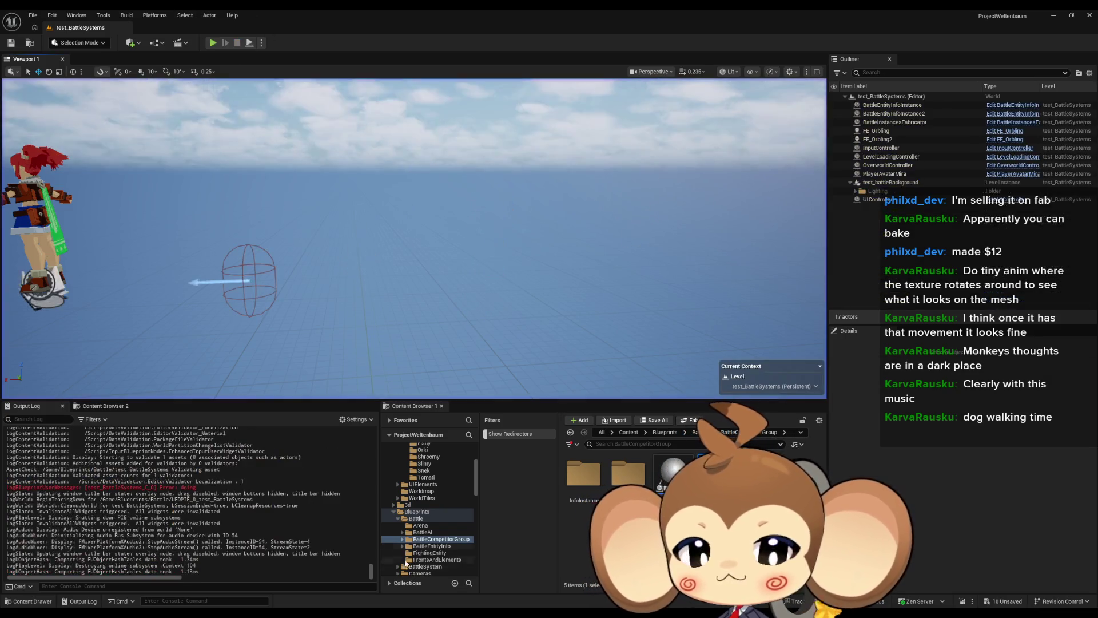
Step: Look over the Cast To BaCo_Summoner nodes, then the OrblingTomati_VE and Abstract_Orbling_VE blueprints
left_click(450, 569)
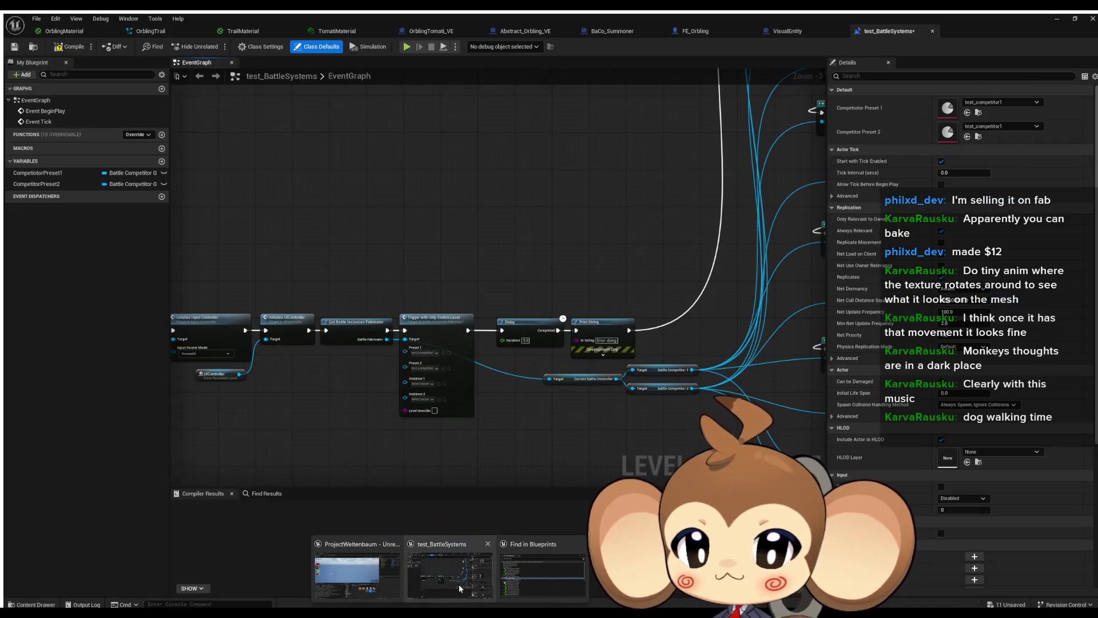
left_click_drag(615, 308, 533, 305)
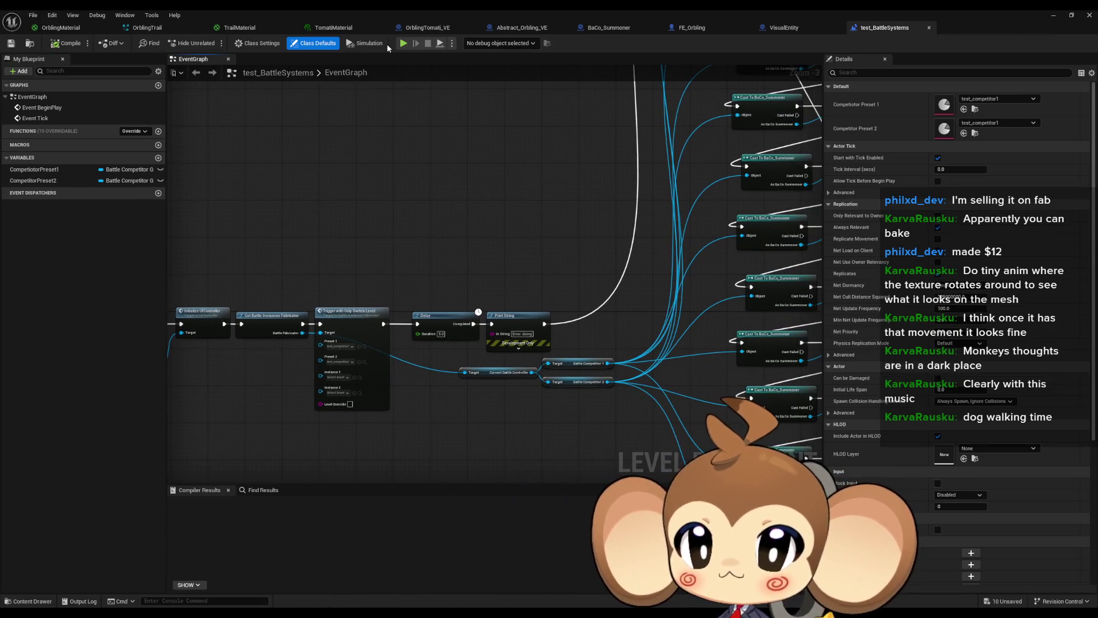
left_click(428, 32)
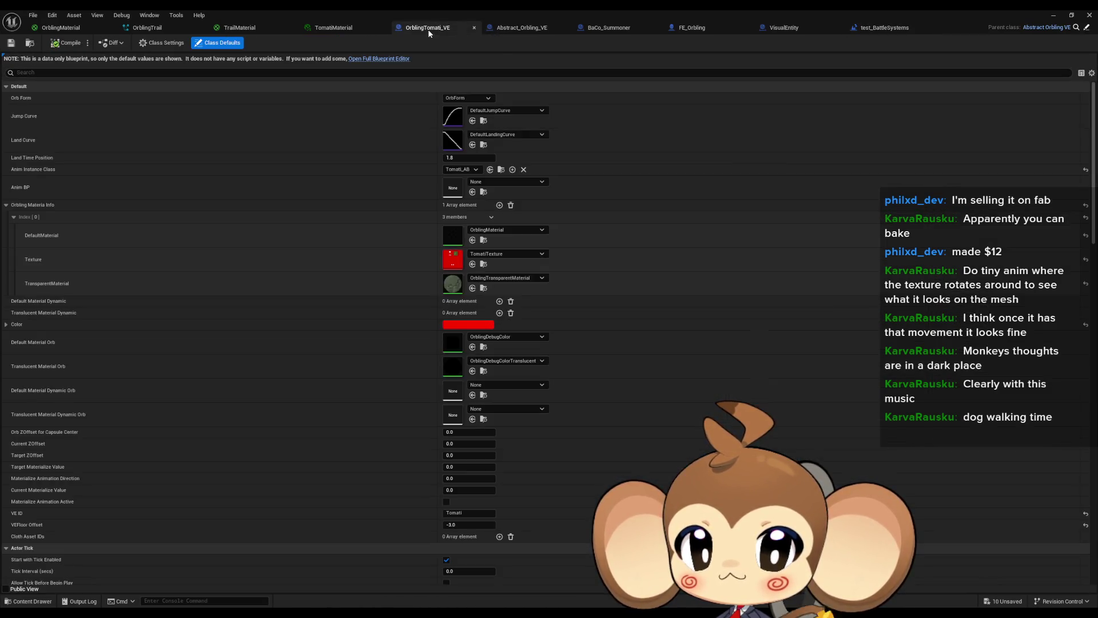
left_click(508, 29)
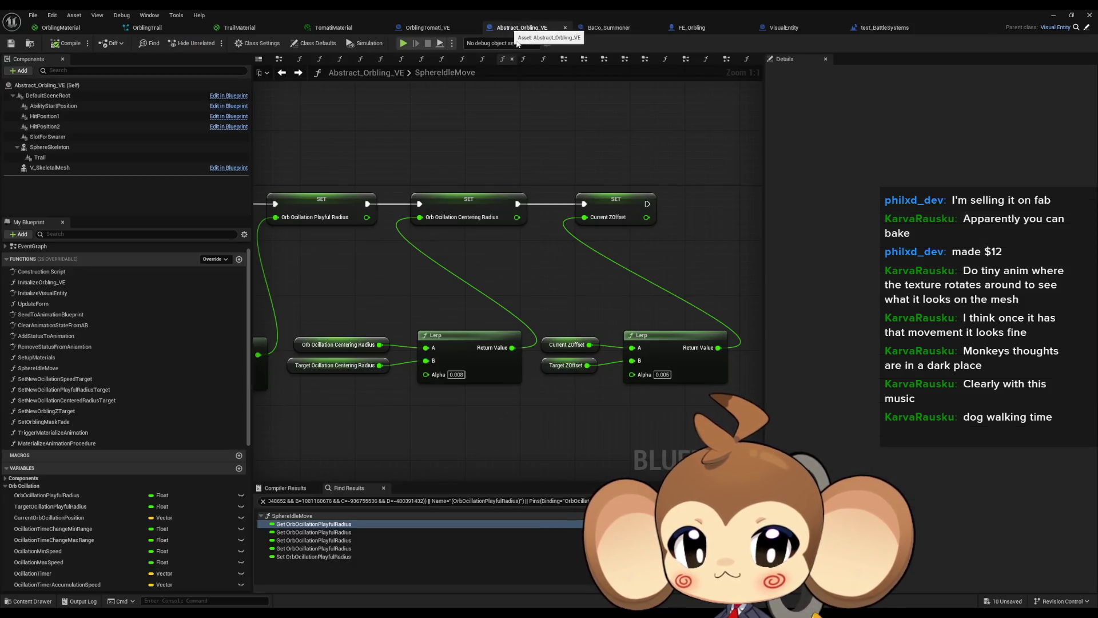
scroll(575, 232, "down", 4)
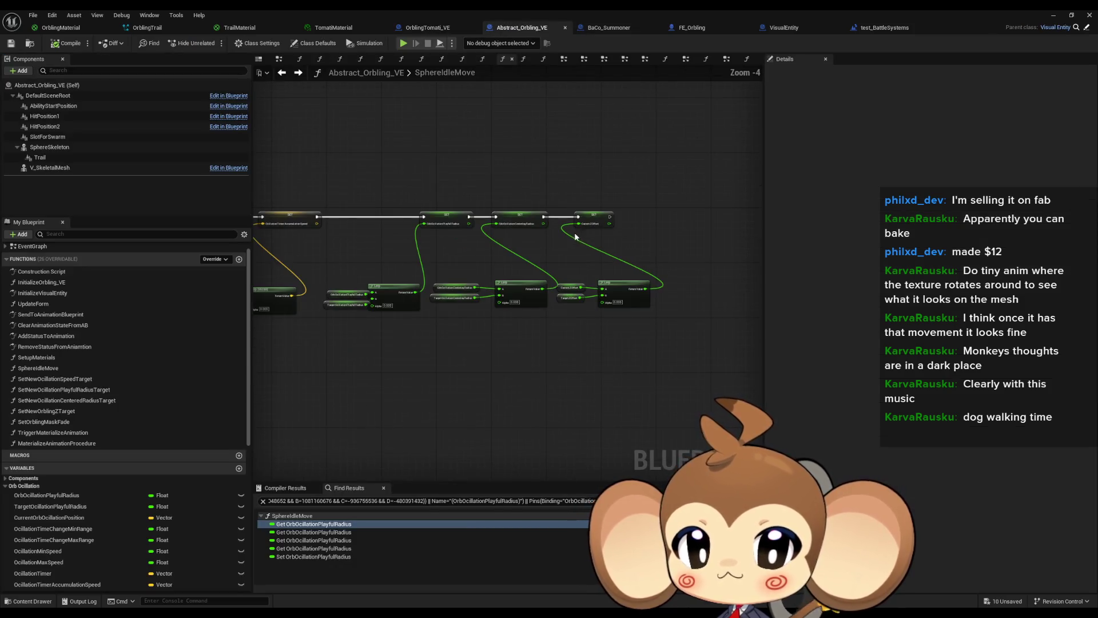
Step: From FE_Orbling's FlyToSlot graph, drill through Update Form into Trigger Materialize Animation
left_click(695, 28)
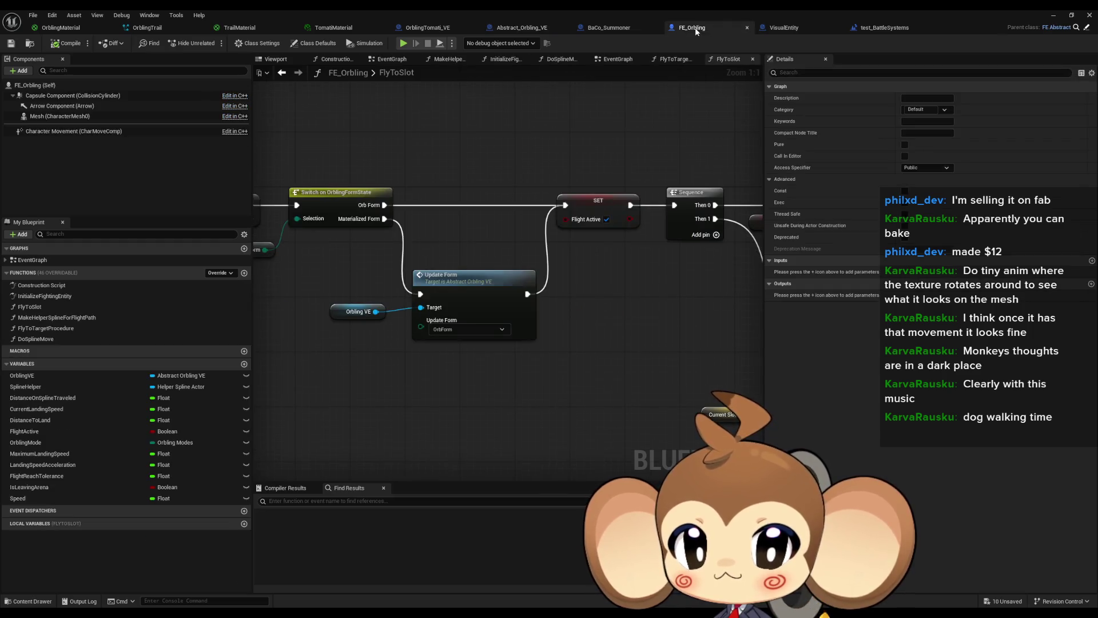
scroll(601, 293, "down", 5)
scroll(522, 301, "up", 4)
double_click(522, 301)
scroll(549, 166, "up", 2)
left_click(549, 166)
scroll(629, 183, "up", 1)
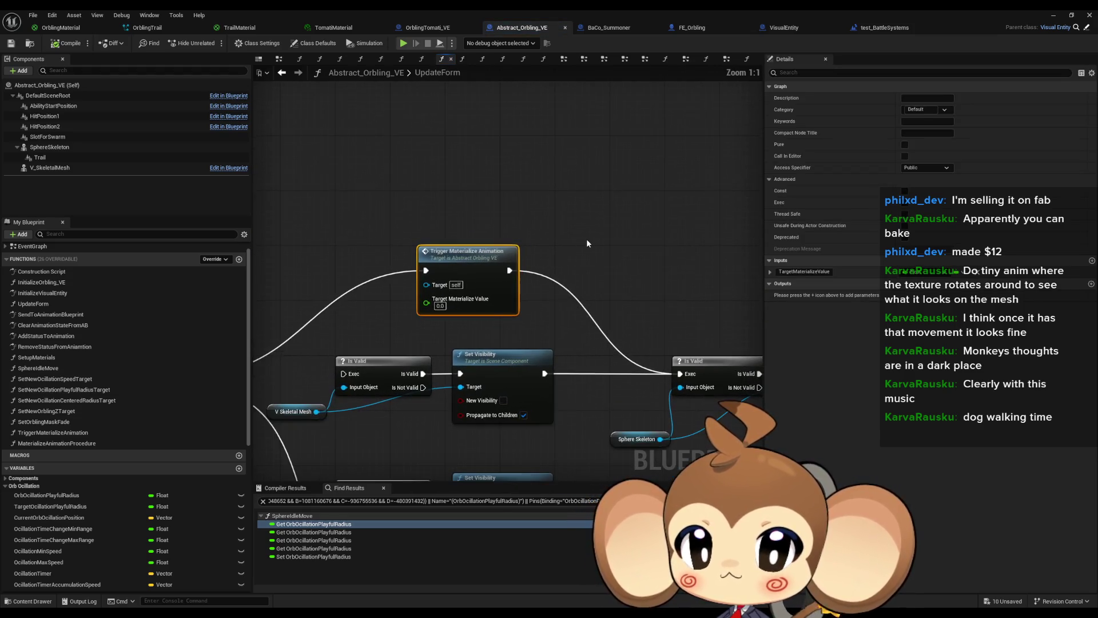
double_click(469, 295)
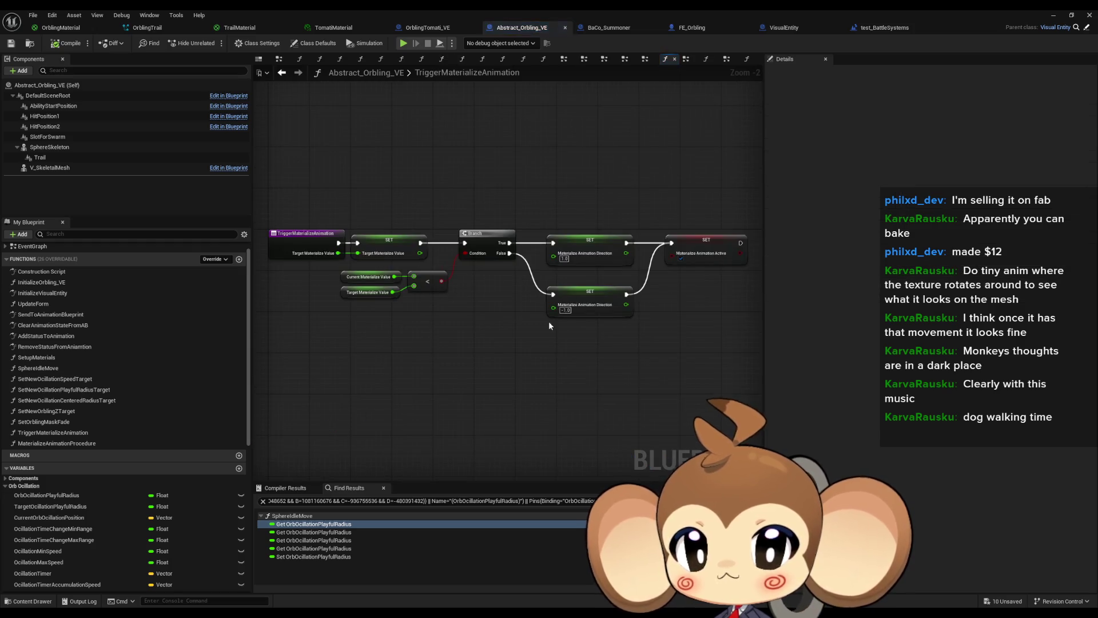
Step: Add a SpawnActor node after the last SET node, spawning Effect_BrightCentricLight
mouse_move(565, 335)
left_mouse_down()
mouse_move(519, 301)
mouse_move(583, 264)
left_mouse_up()
type("spawn actor")
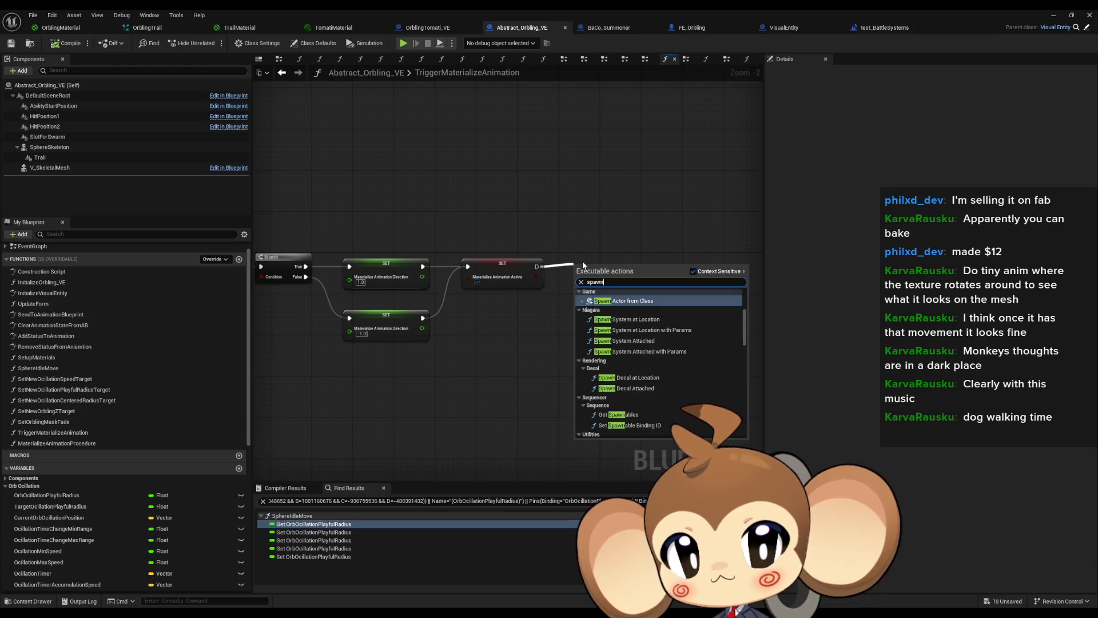
key("Return")
left_click(596, 292)
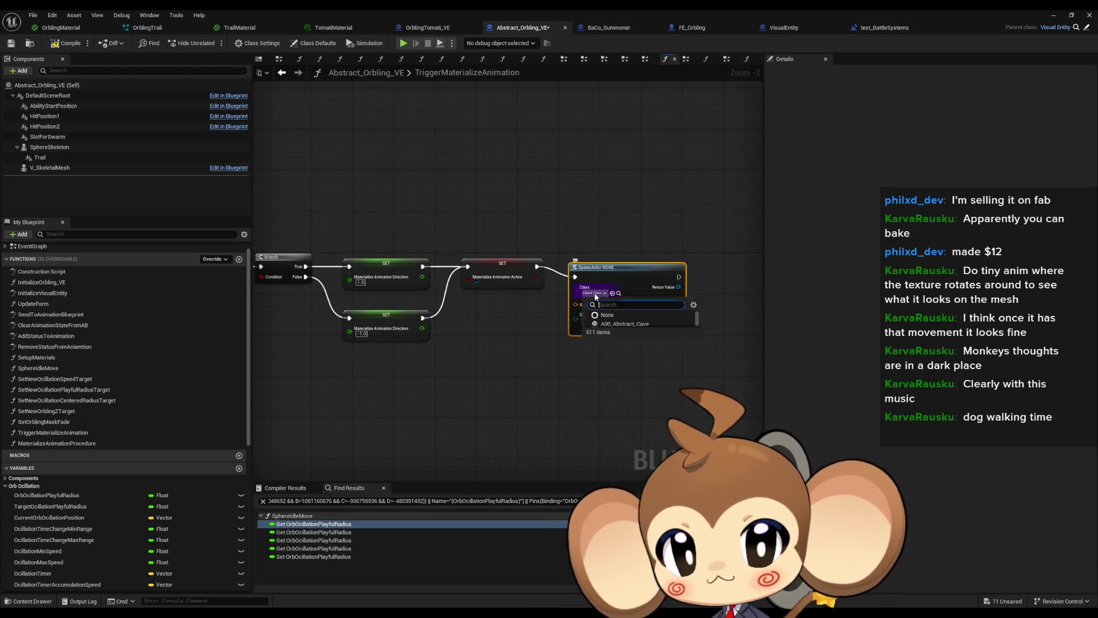
type("effect")
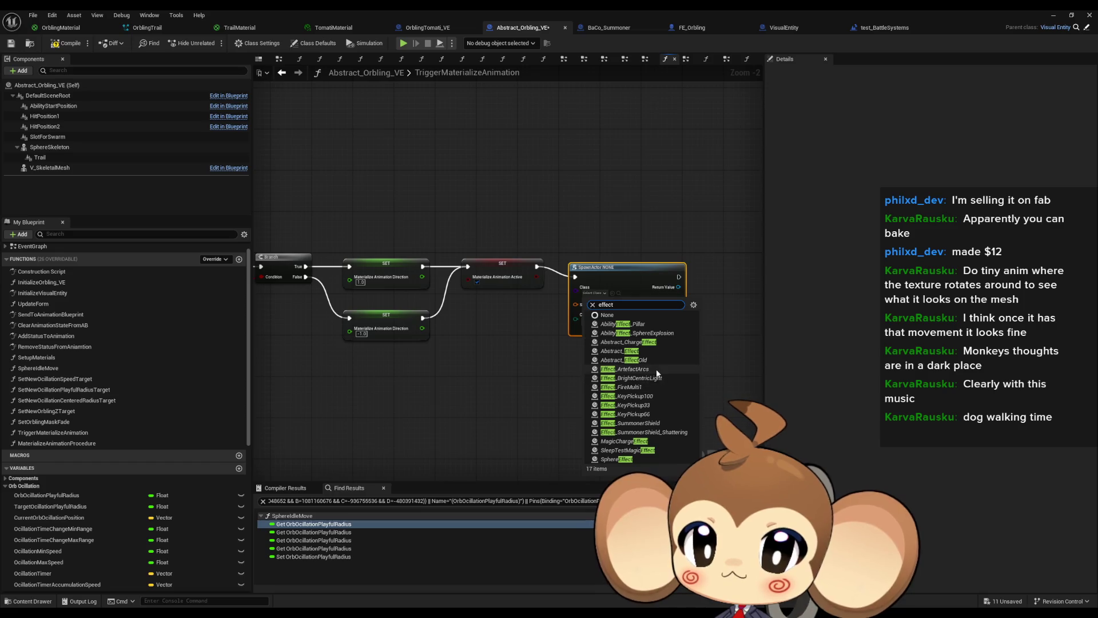
left_click(664, 383)
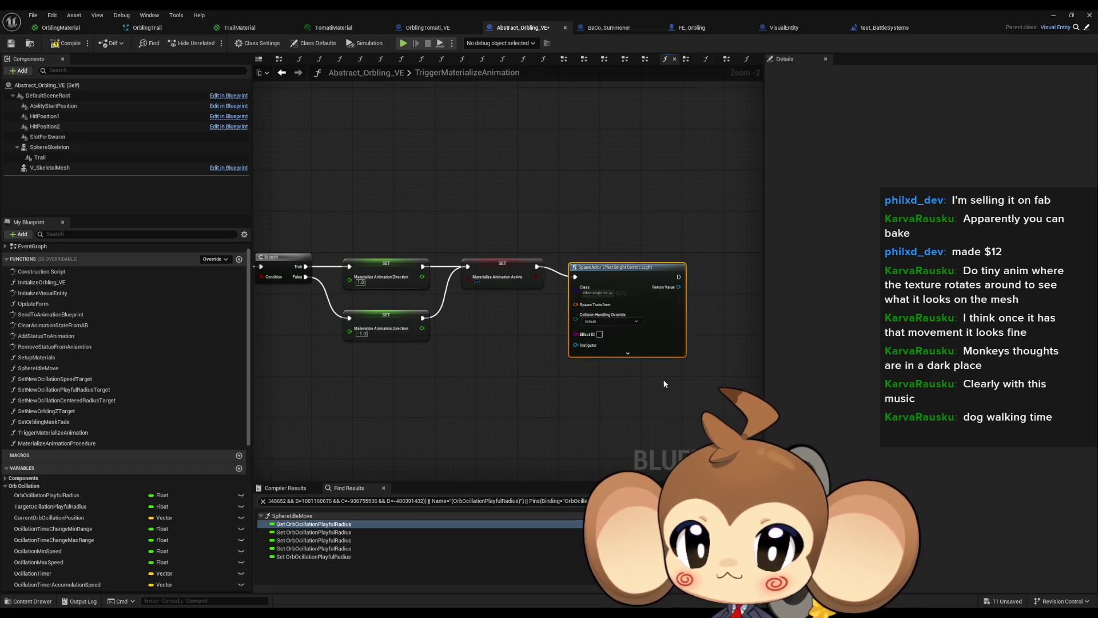
left_click_drag(614, 278, 625, 268)
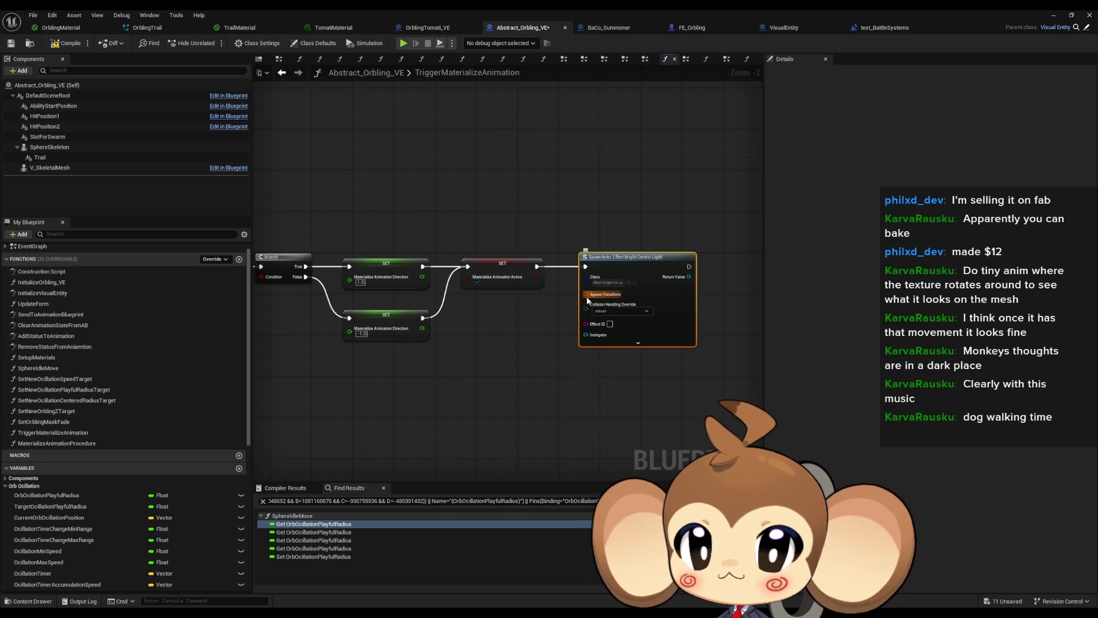
Step: Add a Get Actor Location node to the graph
left_click(480, 342)
right_click(479, 342)
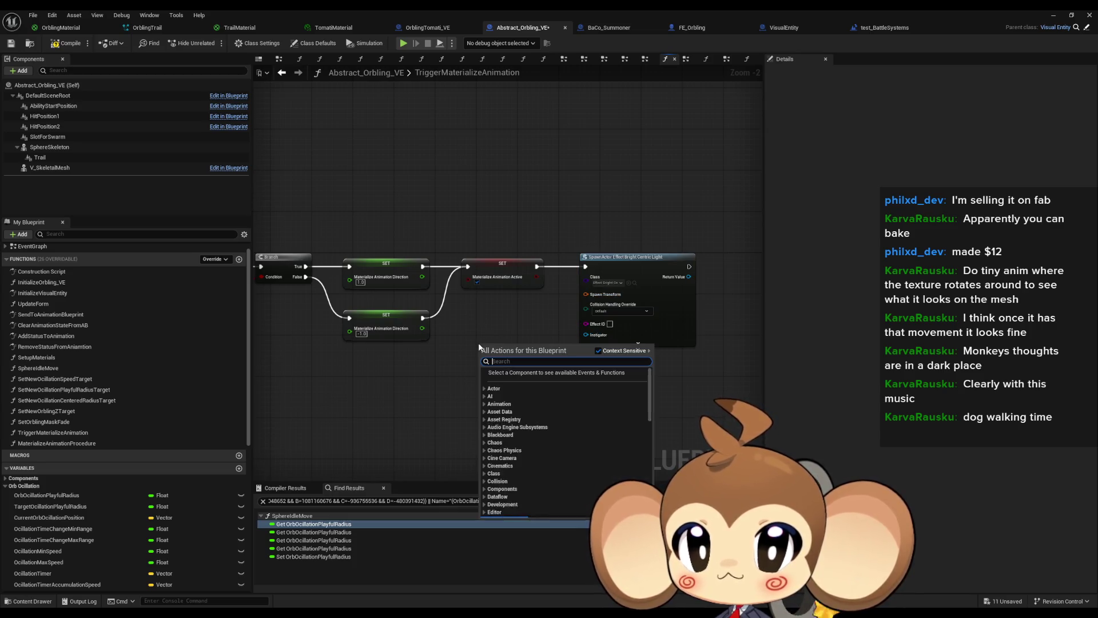
type("get actor")
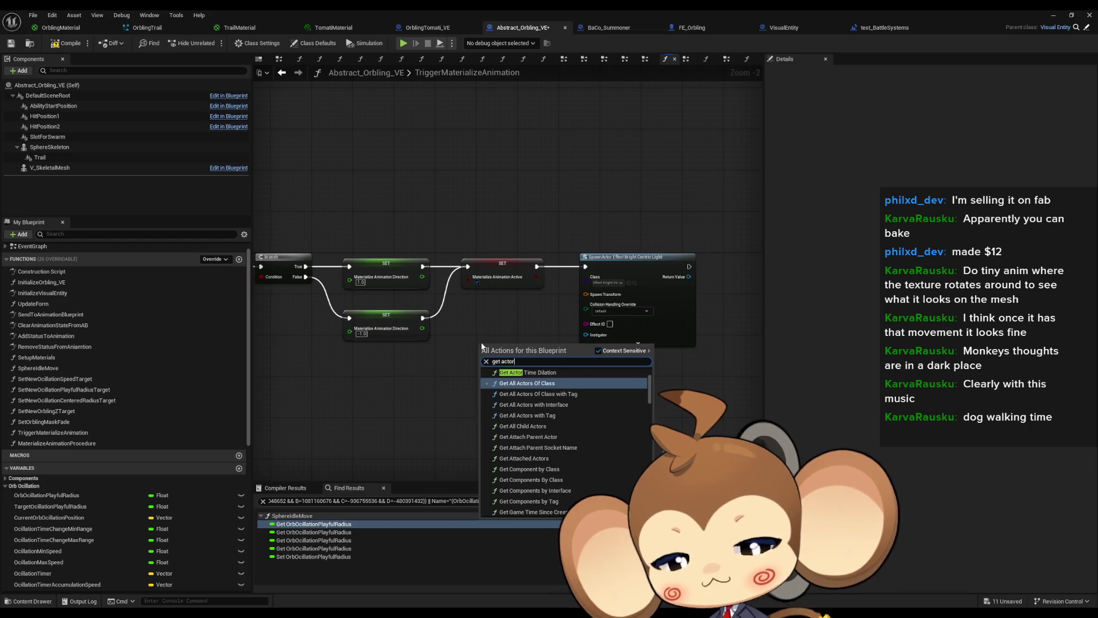
type(" loc")
key("Escape")
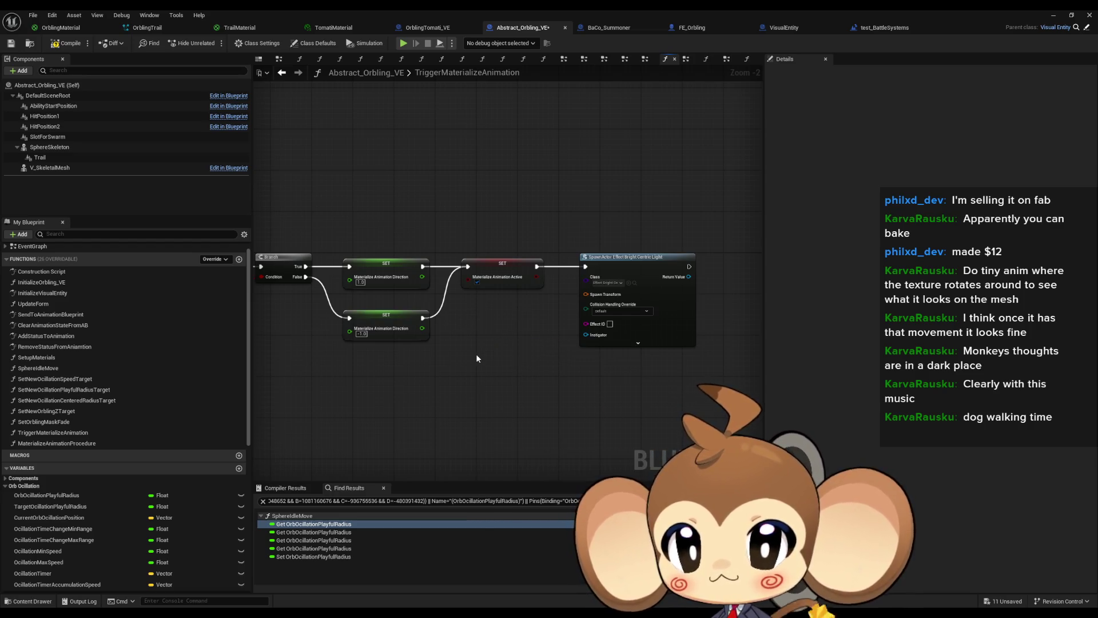
right_click(479, 357)
type("get act loc")
key("Return")
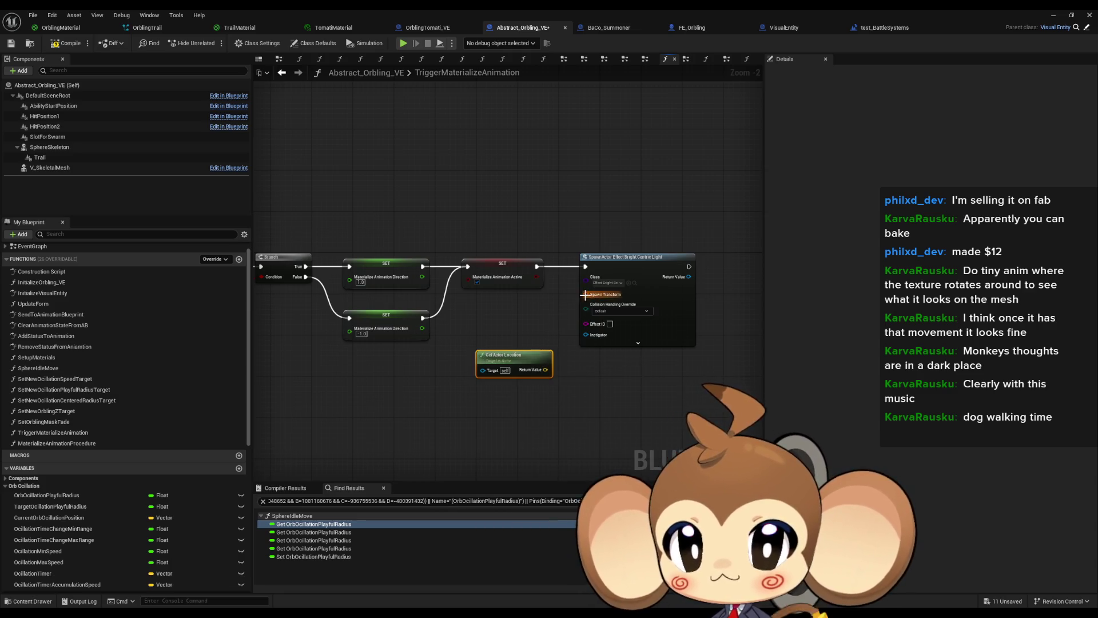
Step: Split Spawn Transform, feed actor location into its Location, and start a play test
right_click(585, 295)
left_click(630, 343)
mouse_move(545, 369)
left_mouse_down()
mouse_move(593, 324)
mouse_move(586, 294)
mouse_move(516, 364)
mouse_move(505, 307)
mouse_move(514, 314)
left_mouse_up()
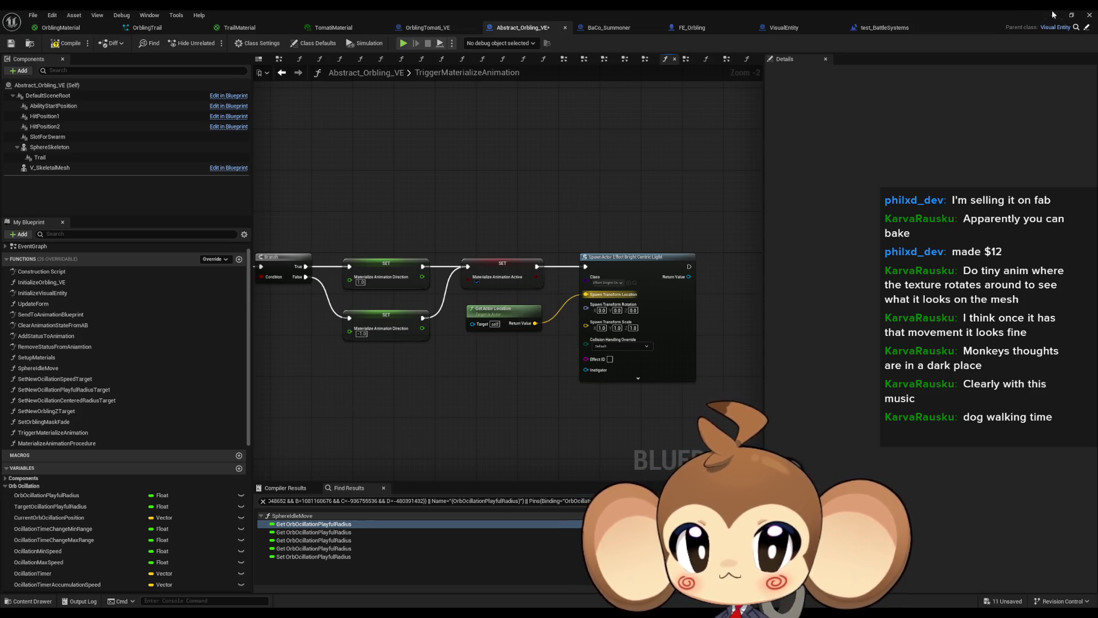
left_click(1055, 15)
left_click(212, 44)
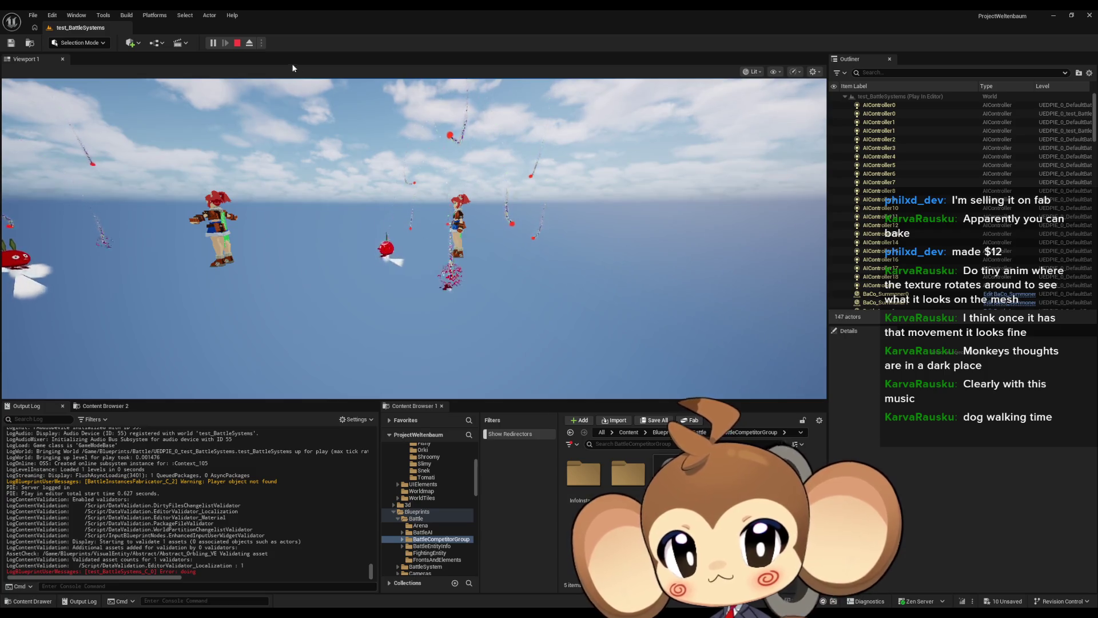
Step: Eject and stop the play test, then return to the Abstract_Orbling_VE blueprint editor
left_click(250, 43)
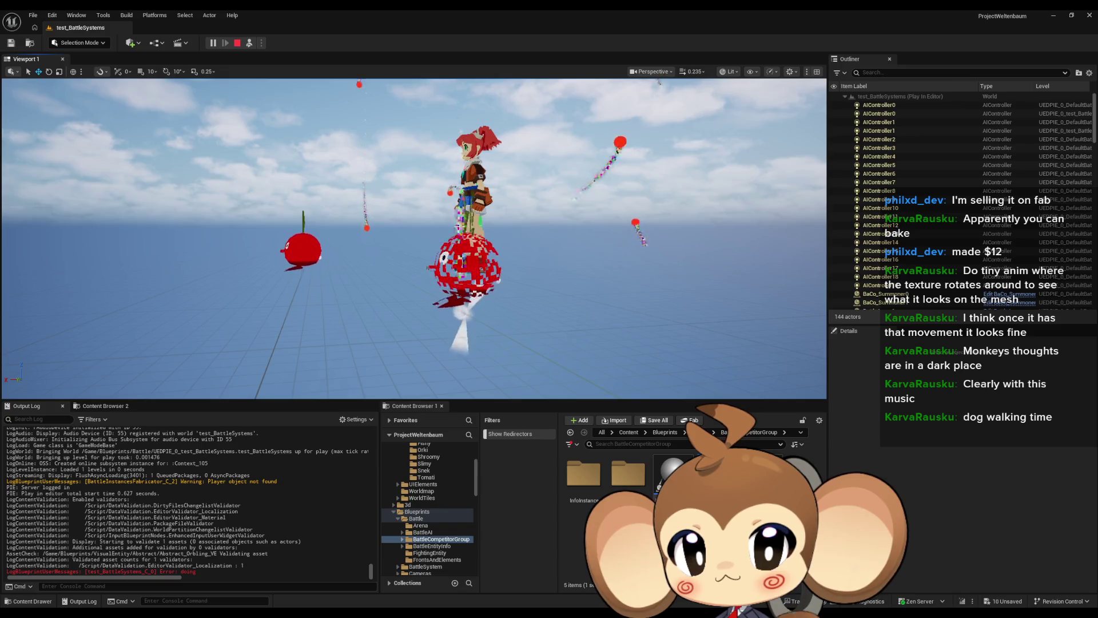
left_click(236, 44)
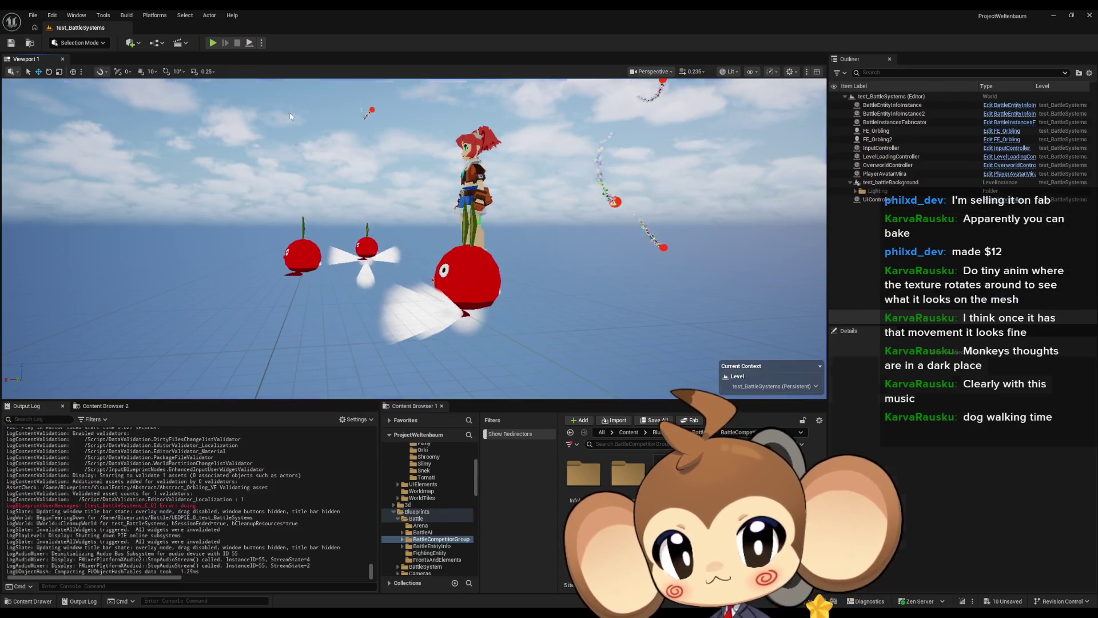
left_click(495, 581)
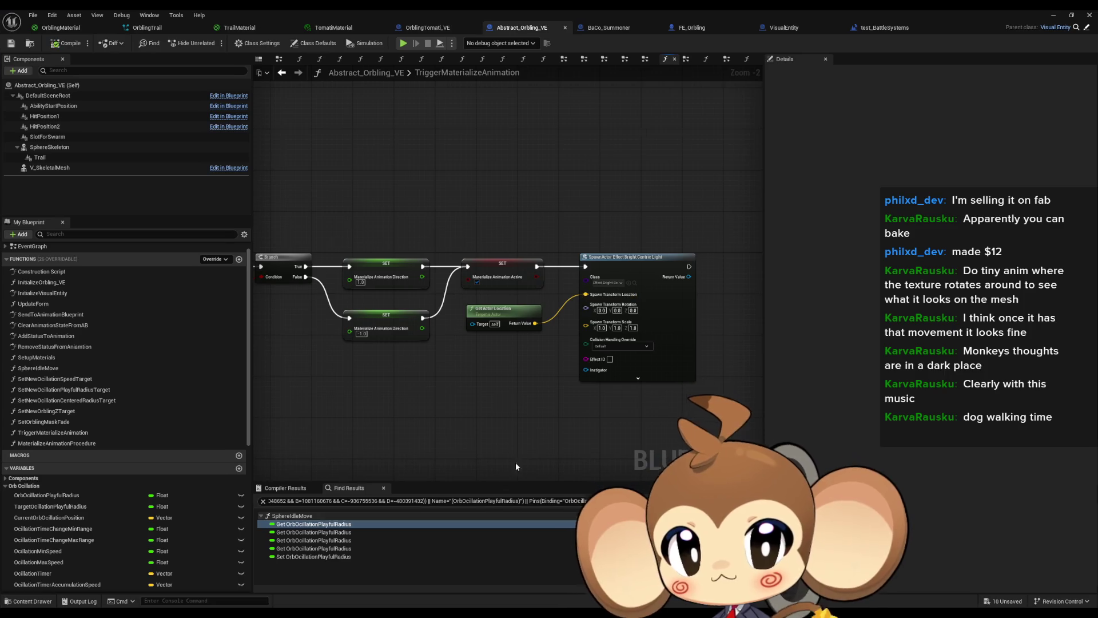
Step: Break the wire from Get Actor Location's Return Value to the spawn Location pin
scroll(435, 409, "up", 2)
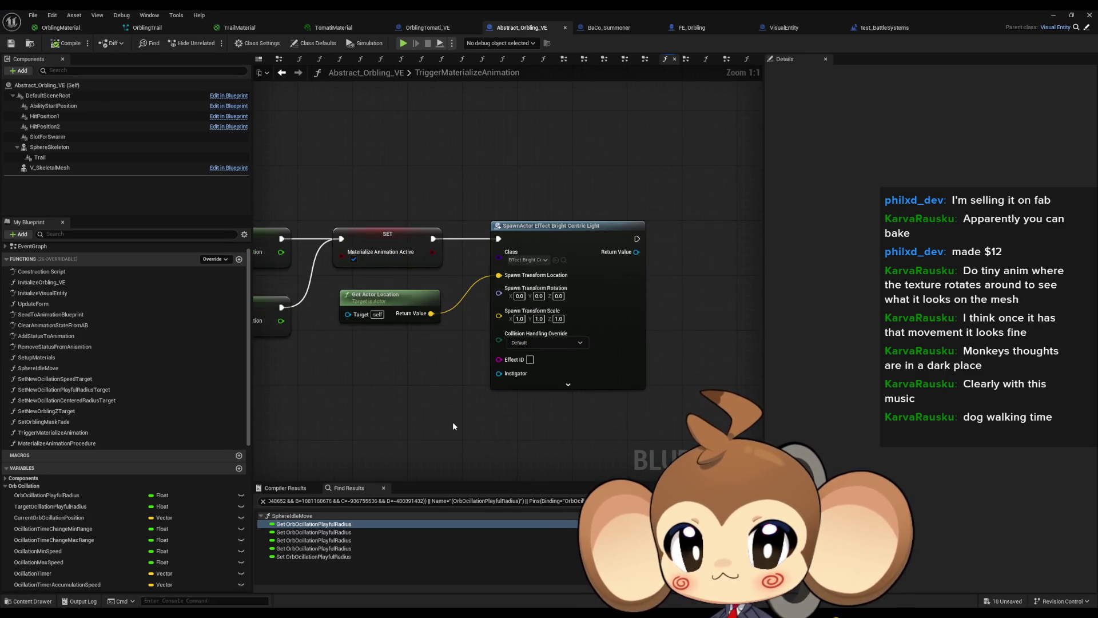
left_click_drag(456, 417, 485, 423)
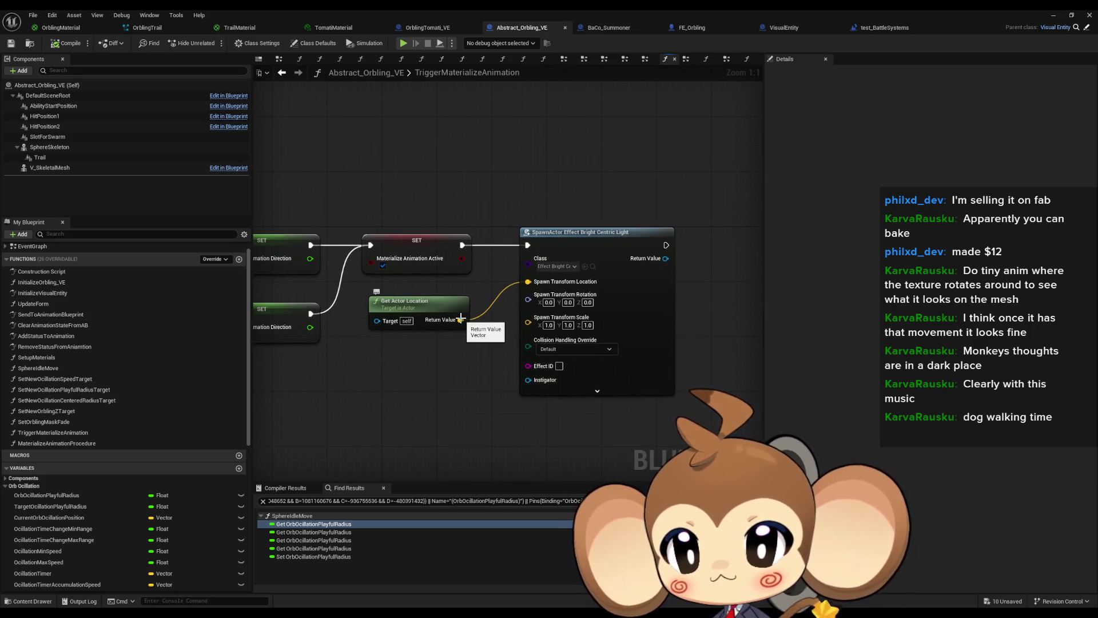
left_click(462, 320, "alt")
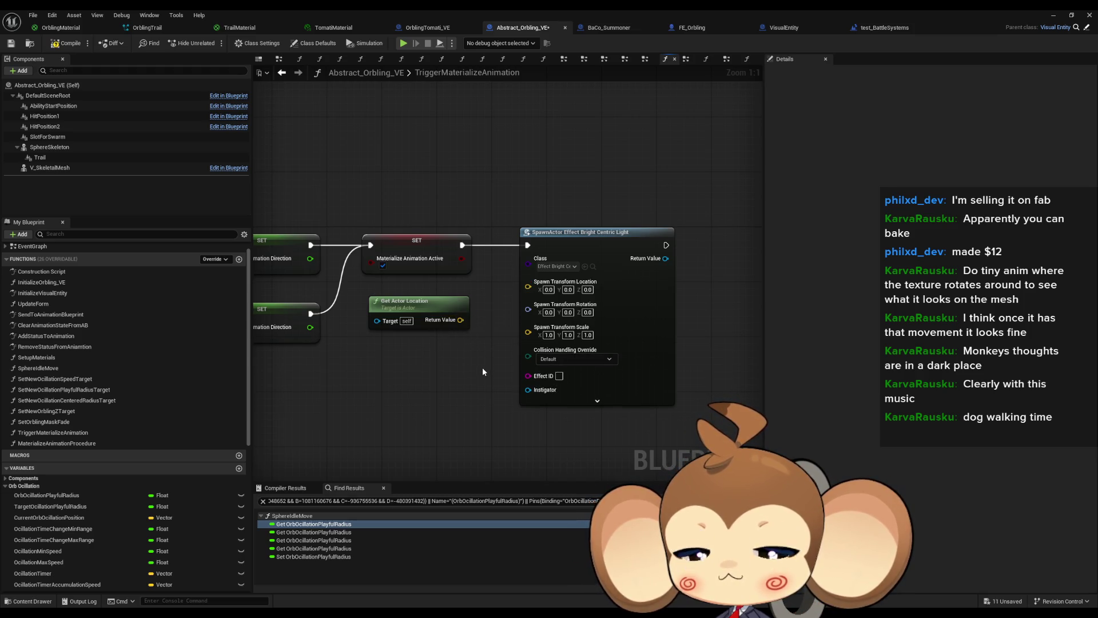
scroll(482, 367, "down", 1)
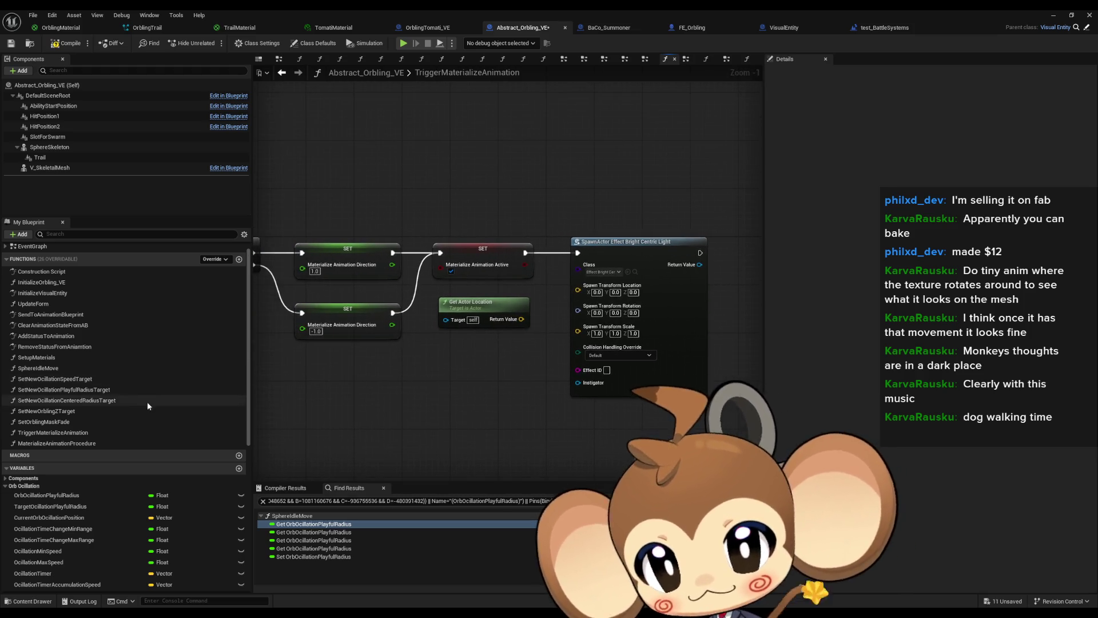
scroll(143, 405, "down", 6)
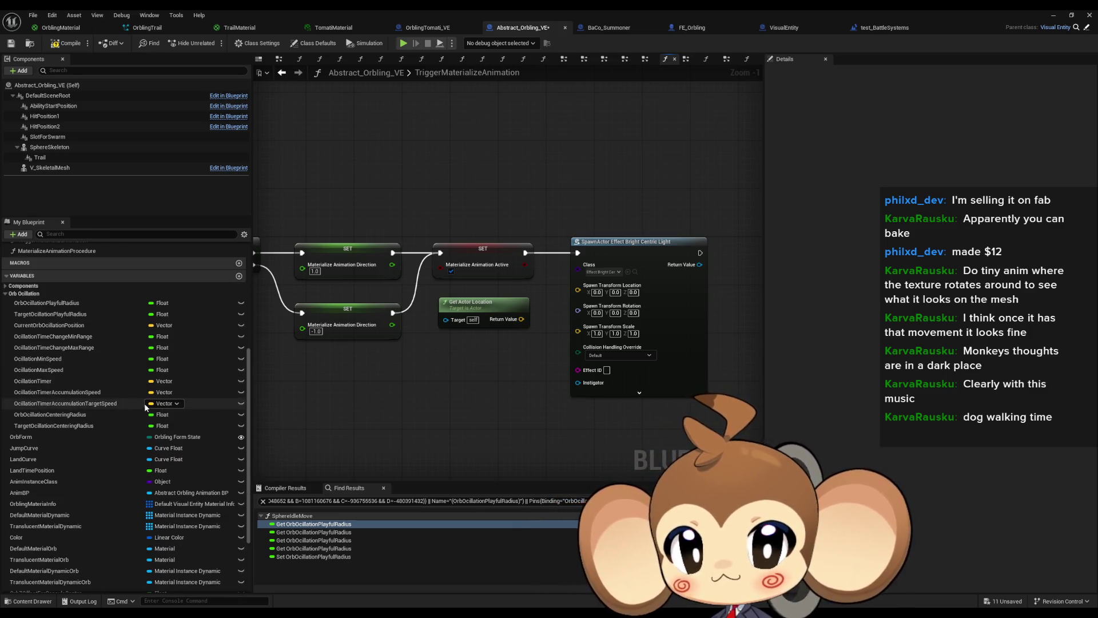
scroll(143, 404, "up", 6)
scroll(145, 408, "up", 2)
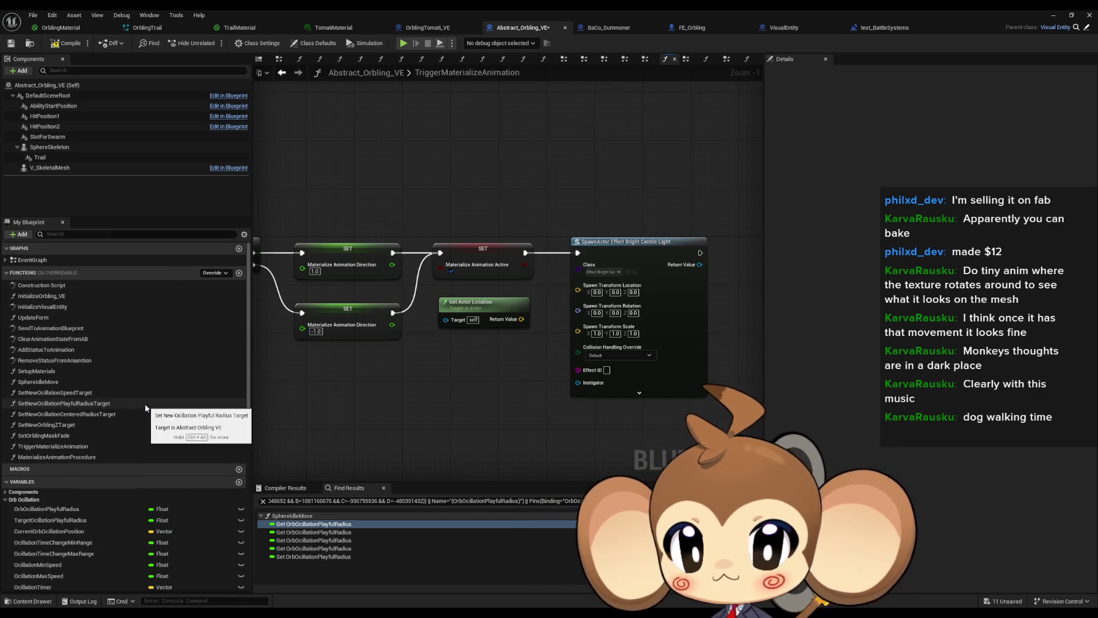
right_click(456, 399)
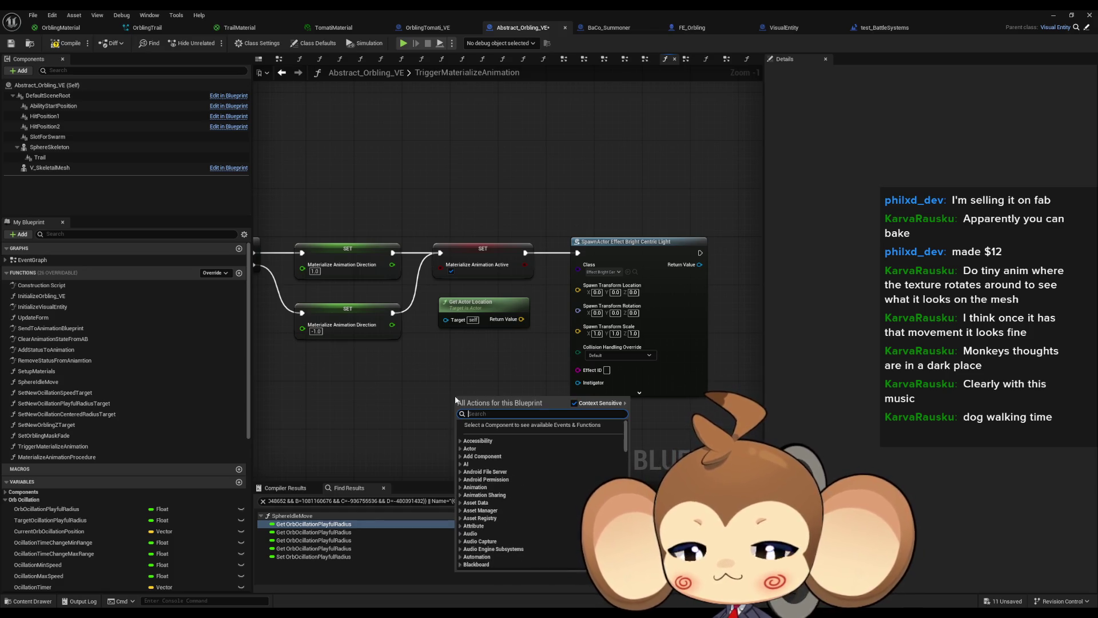
Step: Search Find Results for 'z' and scroll through the matching nodes and variables
left_click(351, 522)
left_click(344, 501)
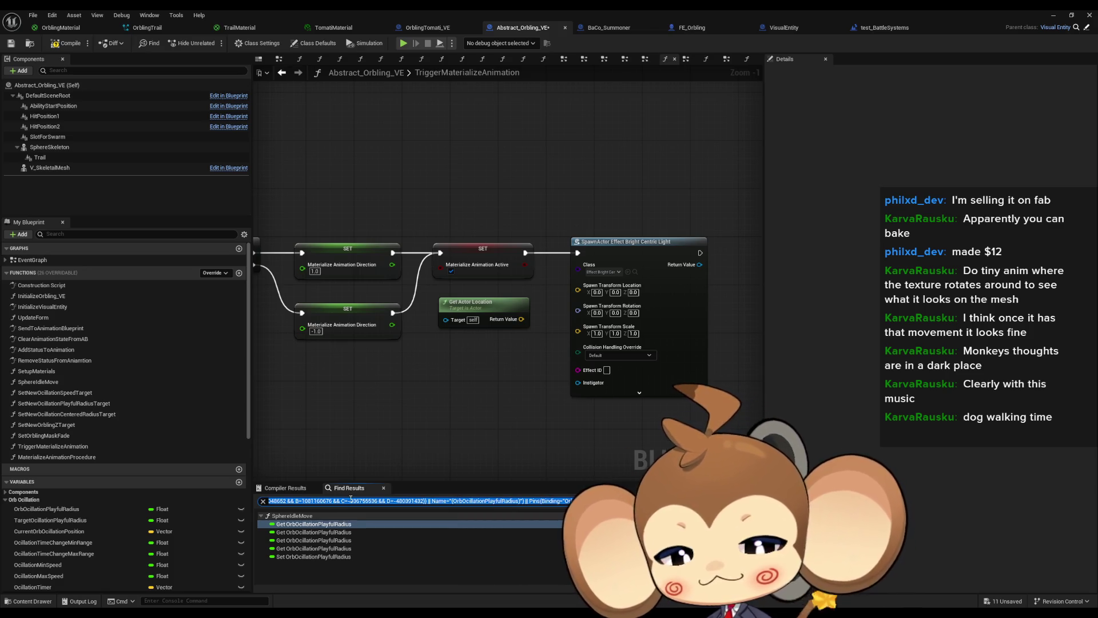
type("z")
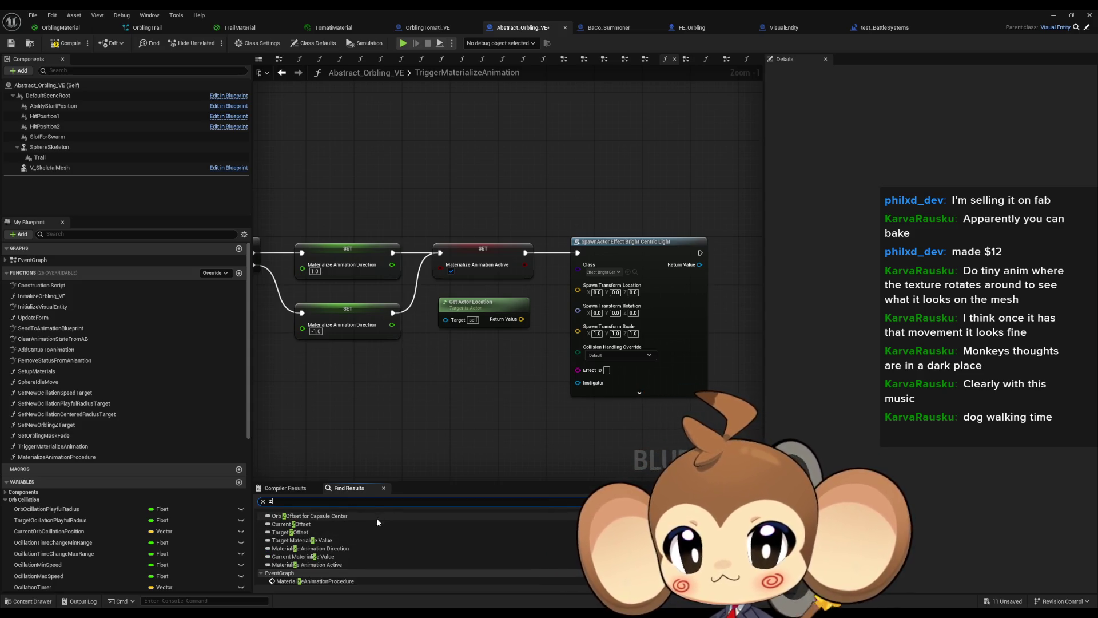
scroll(378, 519, "down", 3)
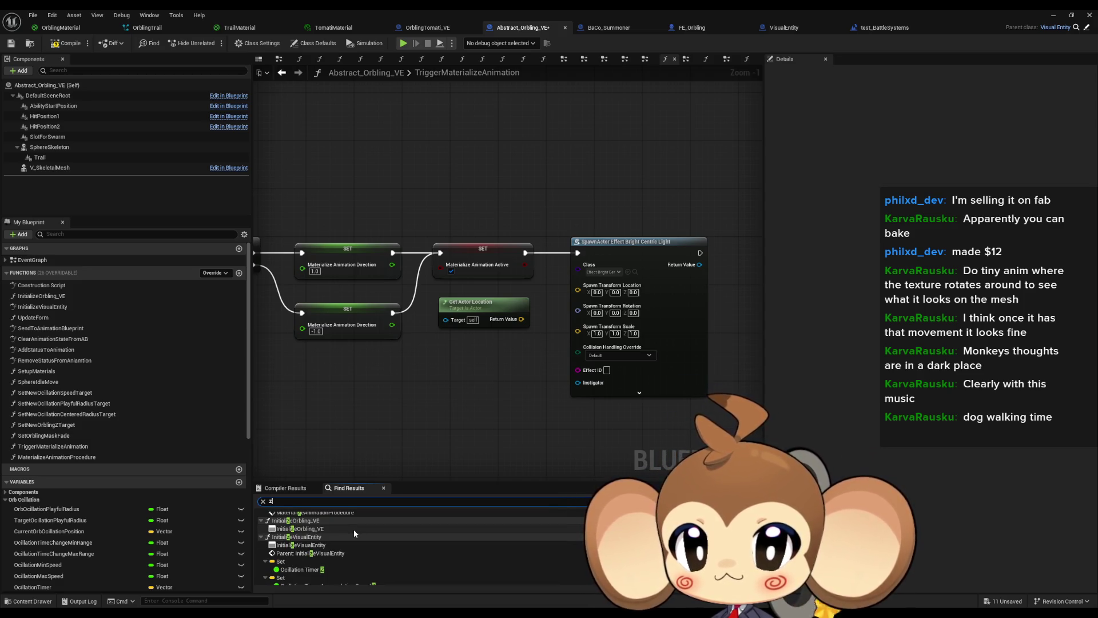
scroll(337, 531, "down", 3)
scroll(355, 534, "down", 5)
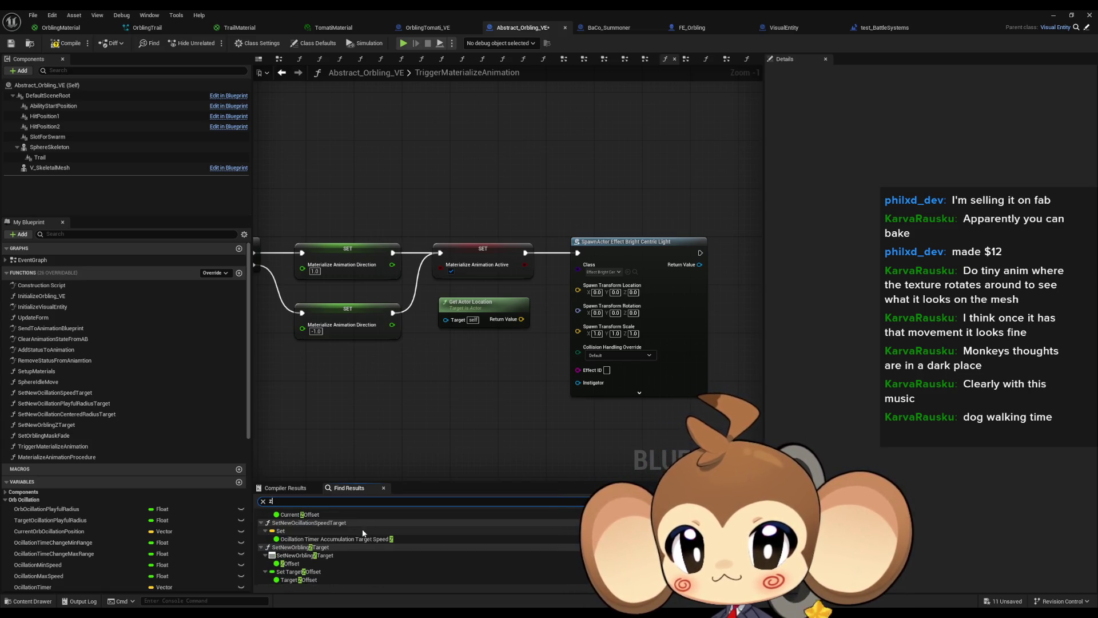
scroll(361, 536, "down", 8)
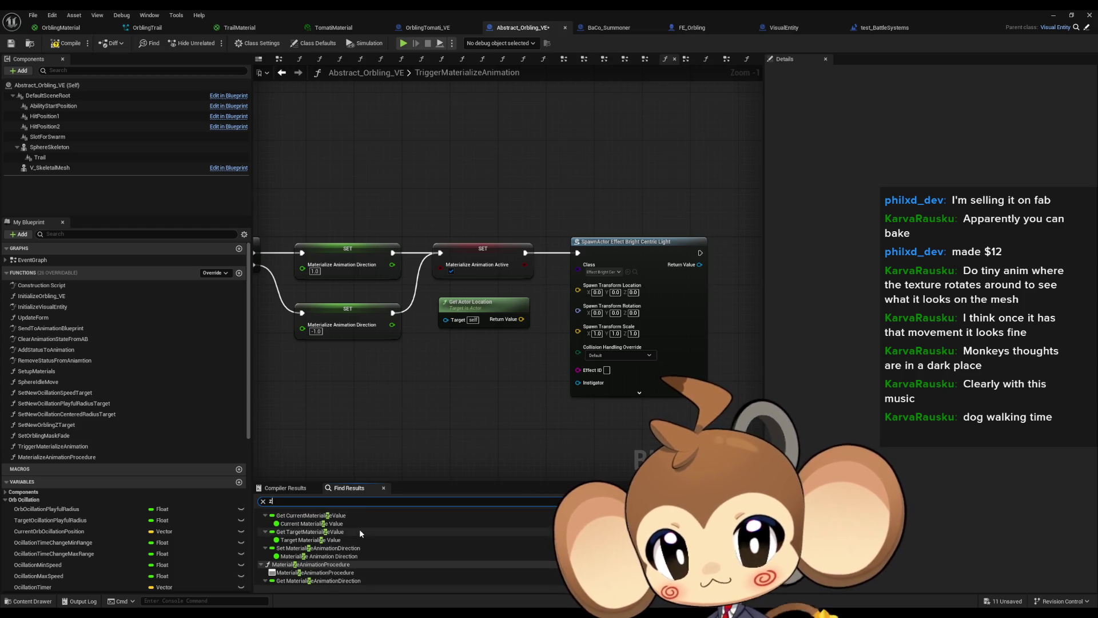
scroll(360, 528, "down", 5)
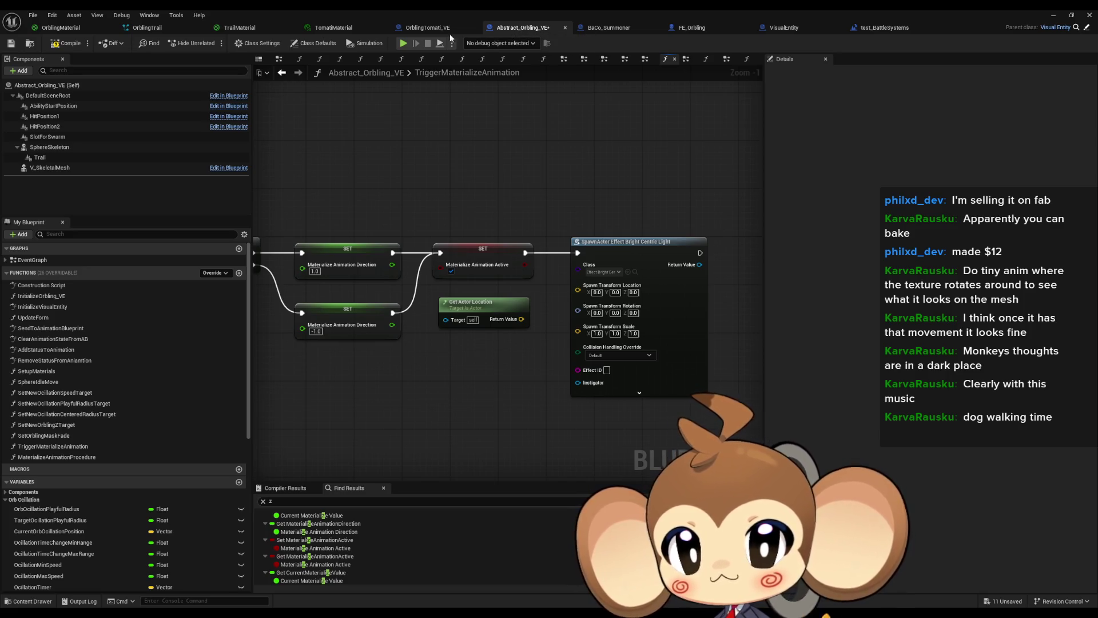
Step: Browse FE_Orbling, Abstract_Orbling_VE and VisualEntity, then open FE_Orbling's parent FE_Abstract
left_click(704, 29)
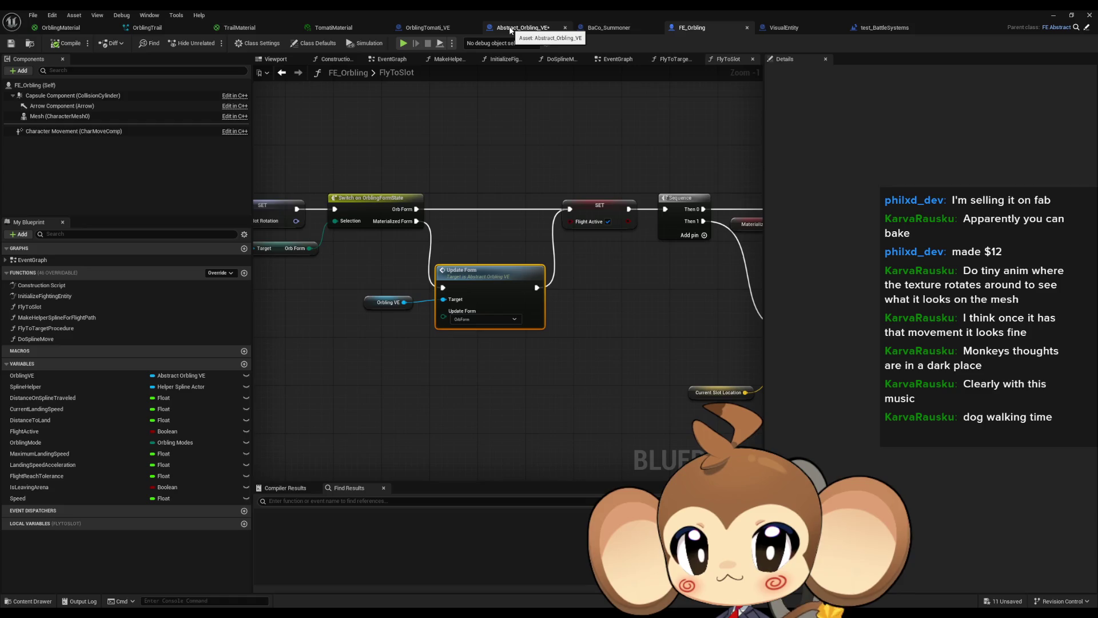
left_click(511, 31)
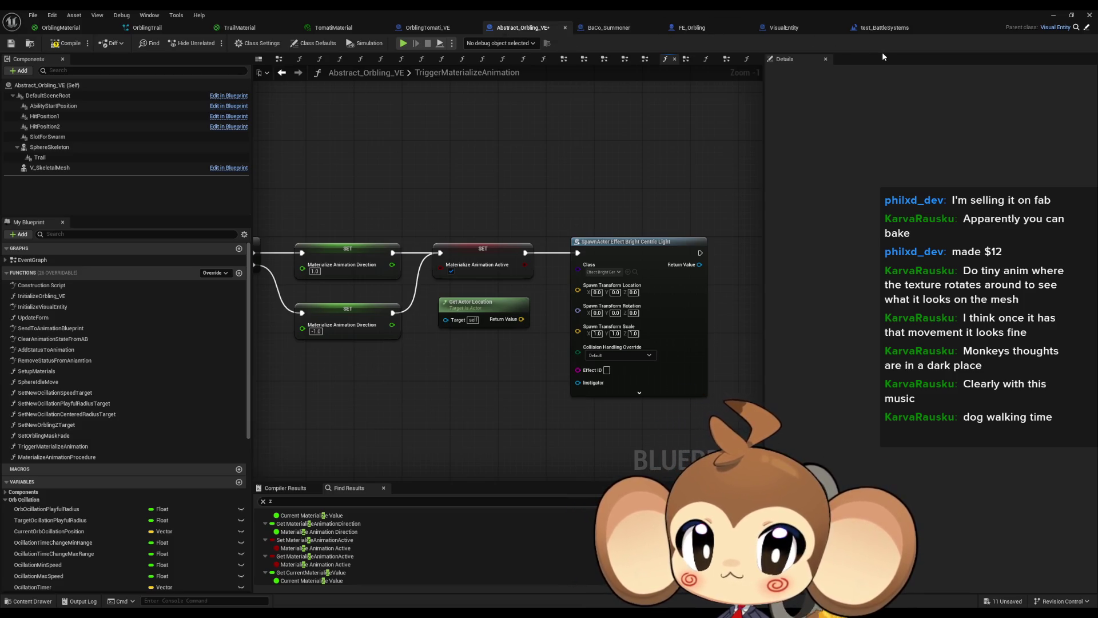
left_click(788, 32)
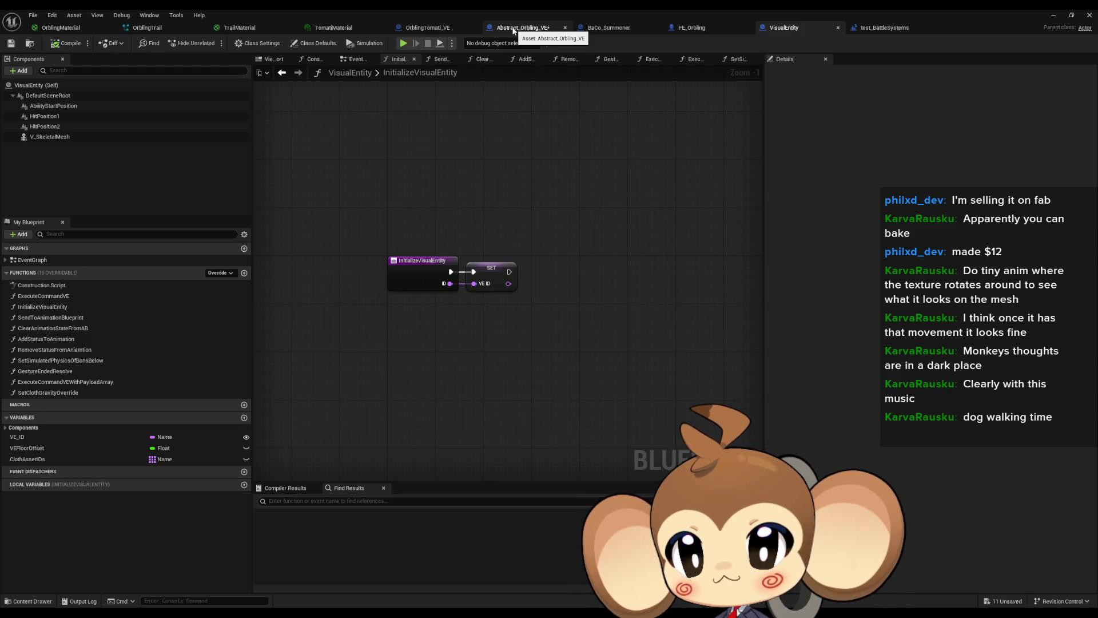
left_click(716, 30)
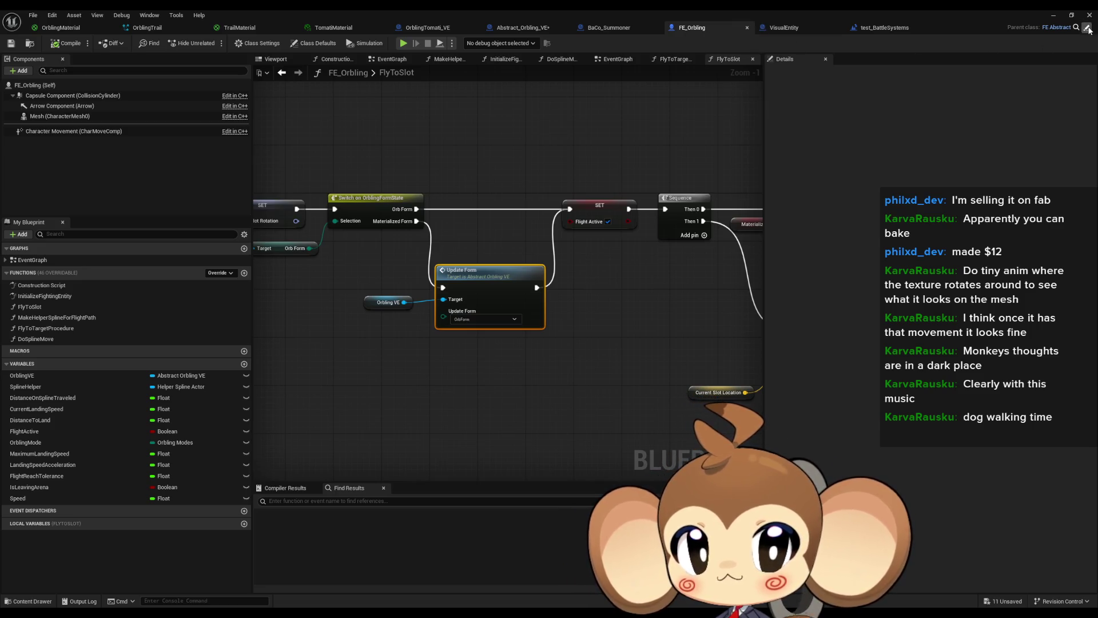
left_click(1088, 28)
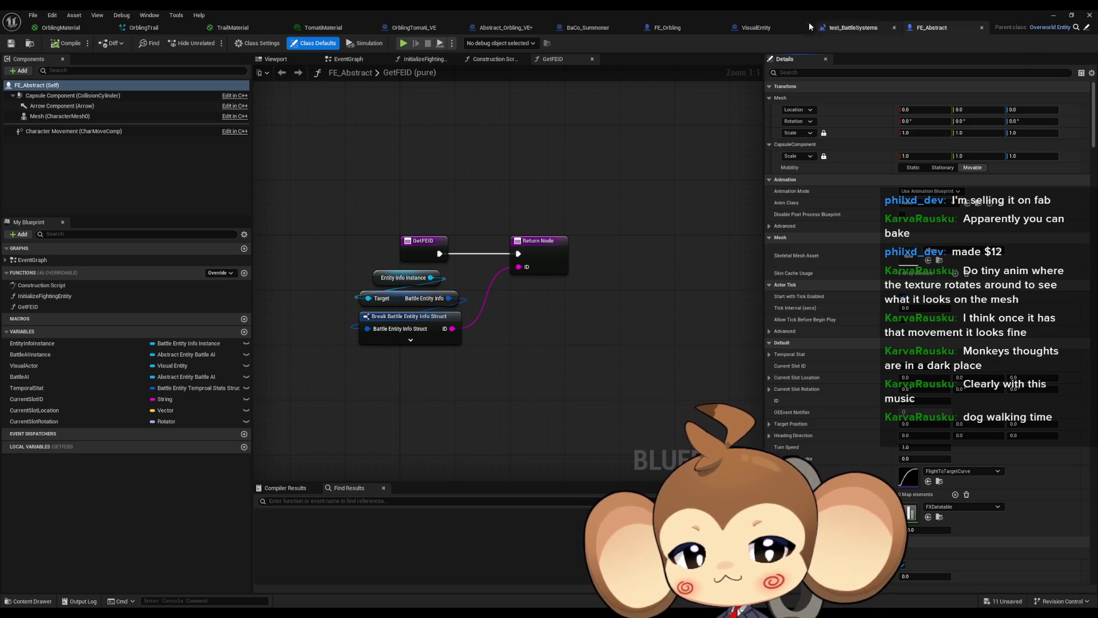
Step: Close the OrblingTomati_VE blueprint, reorder the tabs, and reopen FE_Abstract from FE_Orbling
left_click(751, 30)
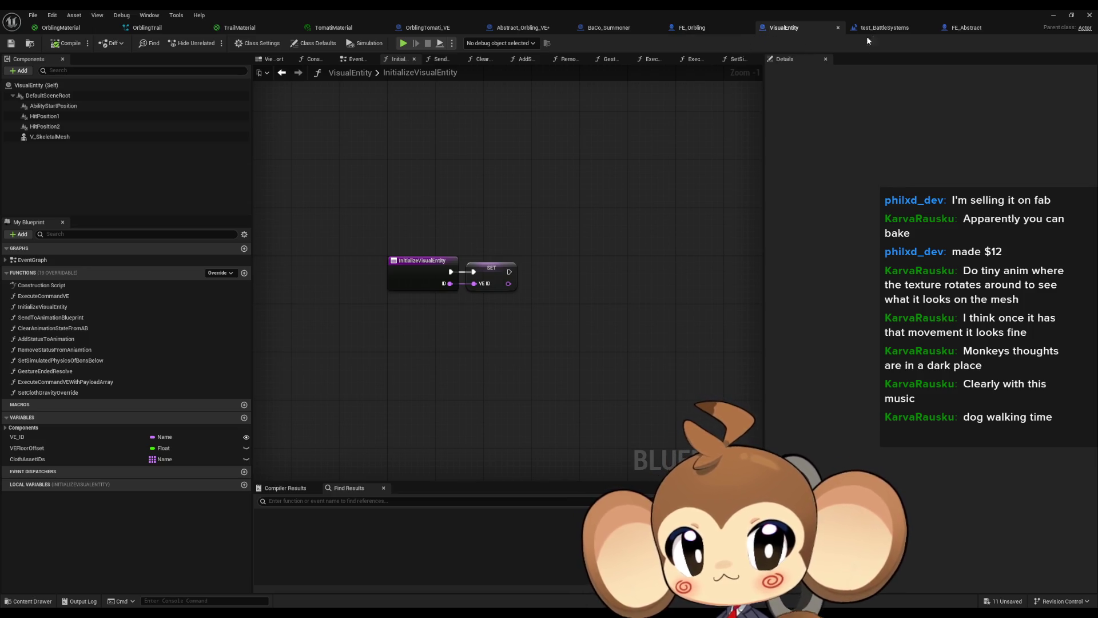
left_click(700, 29)
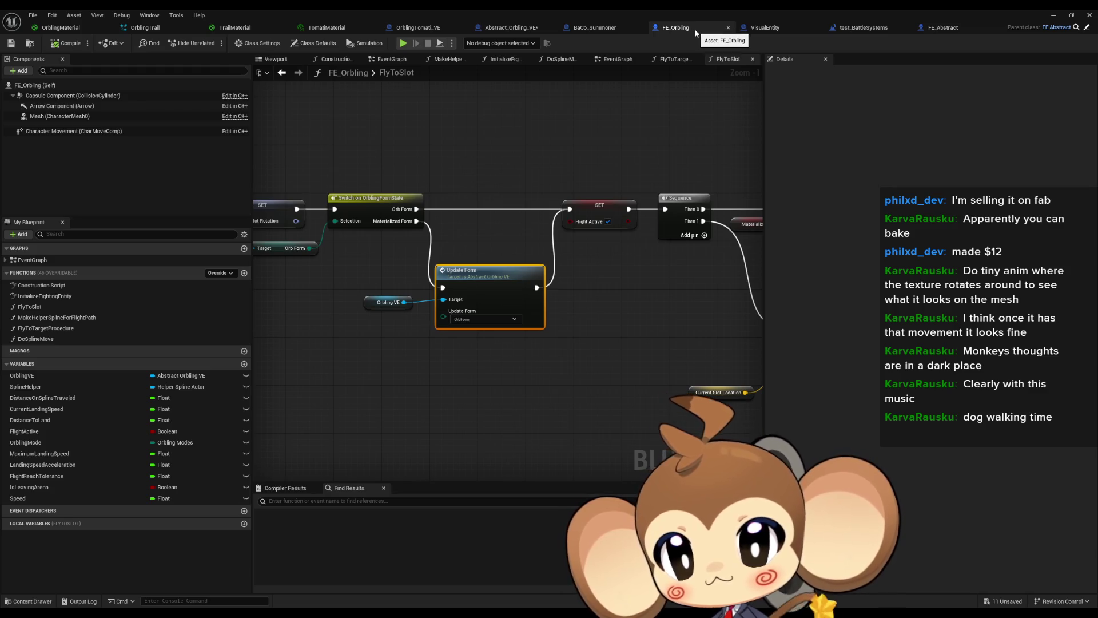
left_click(613, 29)
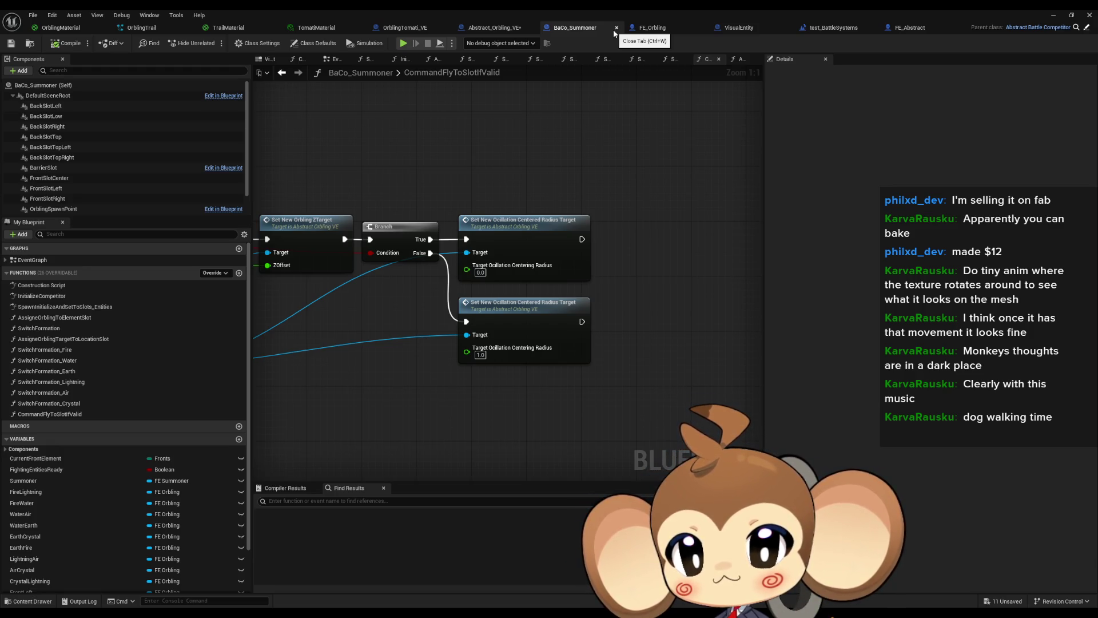
left_click(507, 30)
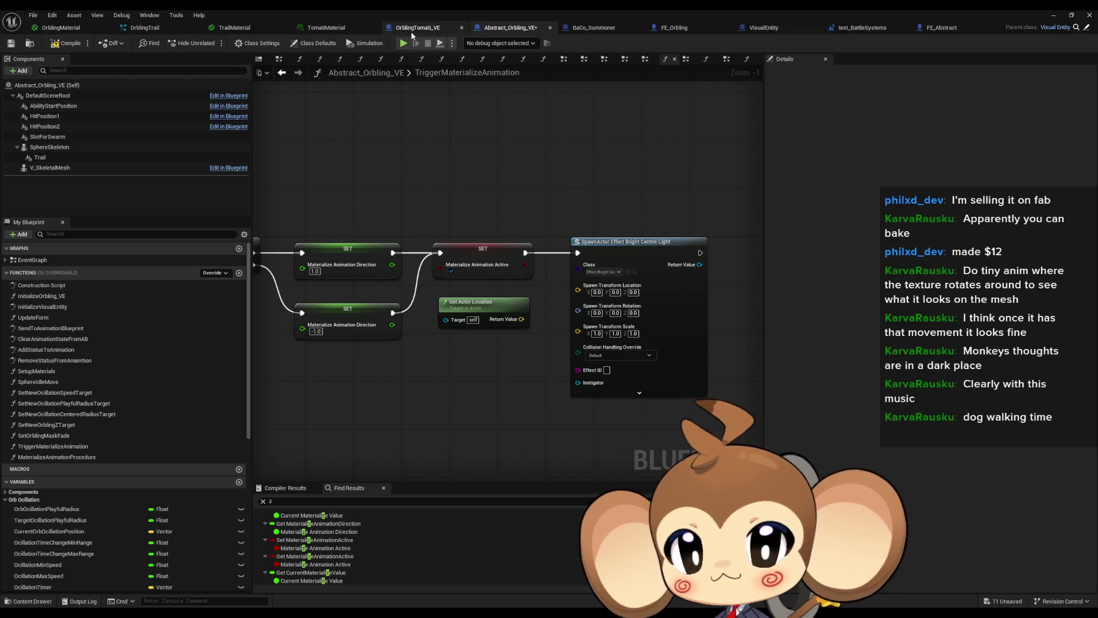
left_click(462, 27)
mouse_move(597, 34)
left_mouse_down()
mouse_move(635, 40)
mouse_move(532, 29)
left_mouse_up()
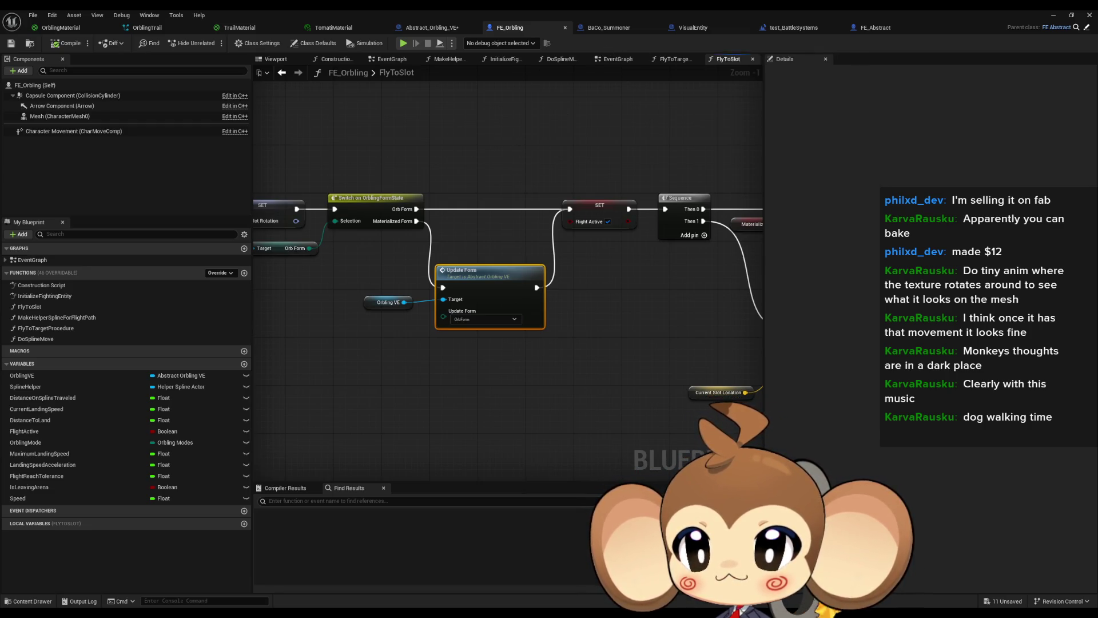
left_click(1087, 29)
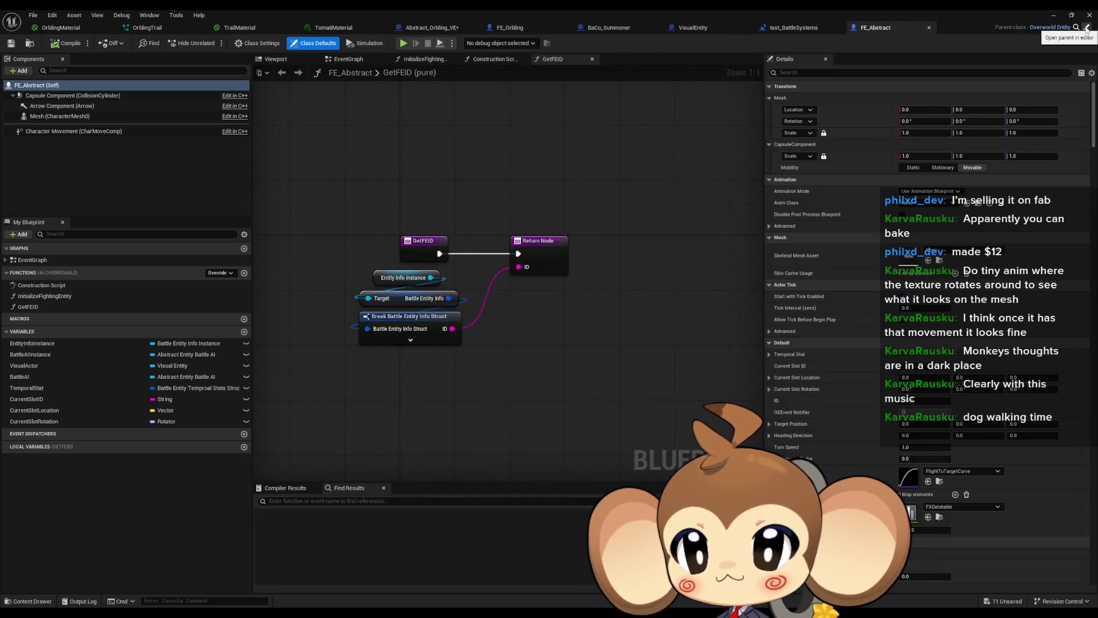
Step: Open OverworldEntity as FE_Abstract's parent, then cycle back to Abstract_Orbling_VE's TriggerMaterializeAnimation graph
left_click(1086, 28)
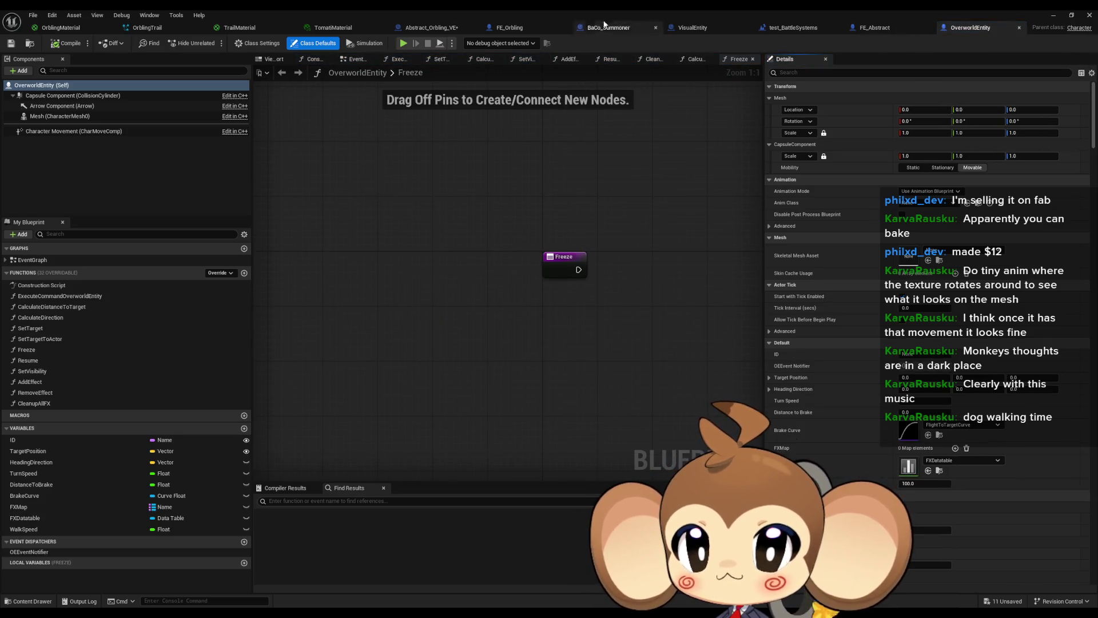
left_click(434, 27)
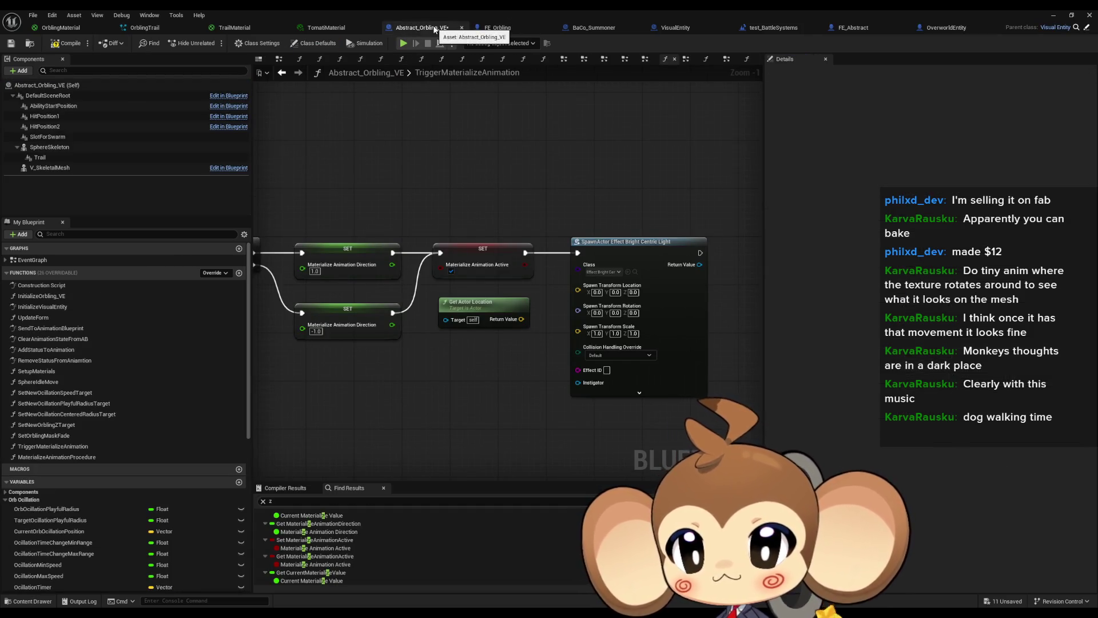
left_click(688, 29)
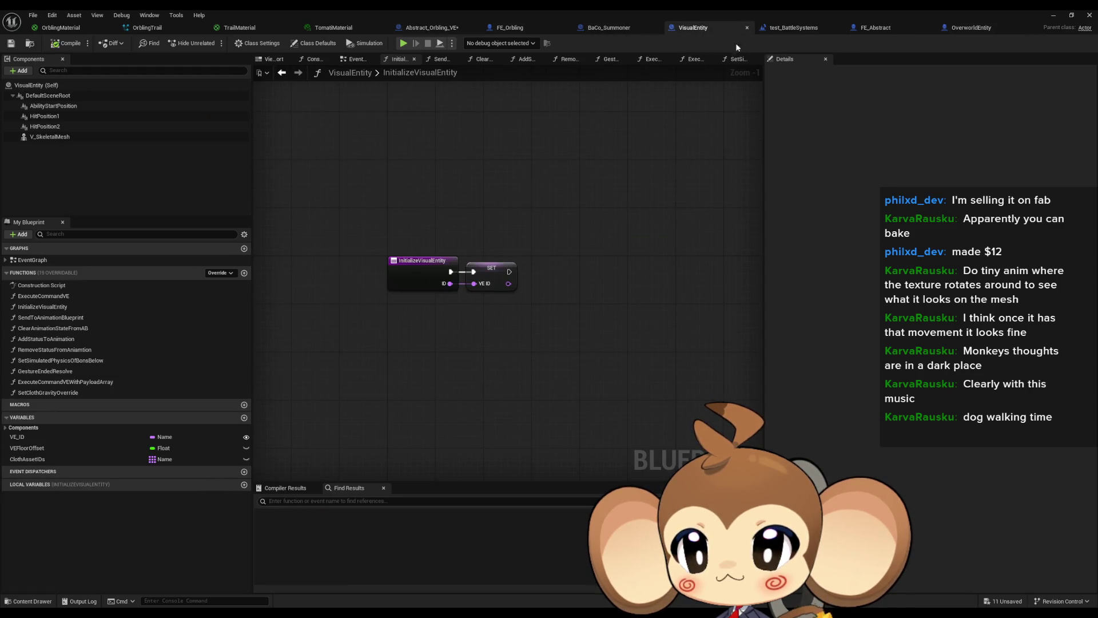
left_click(884, 28)
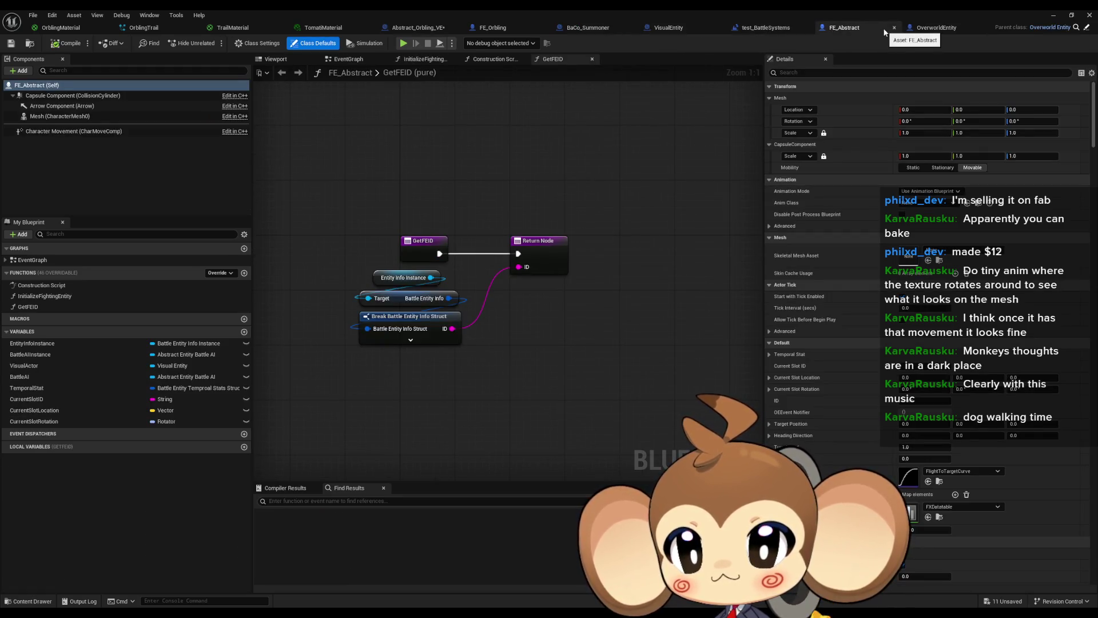
left_click(584, 27)
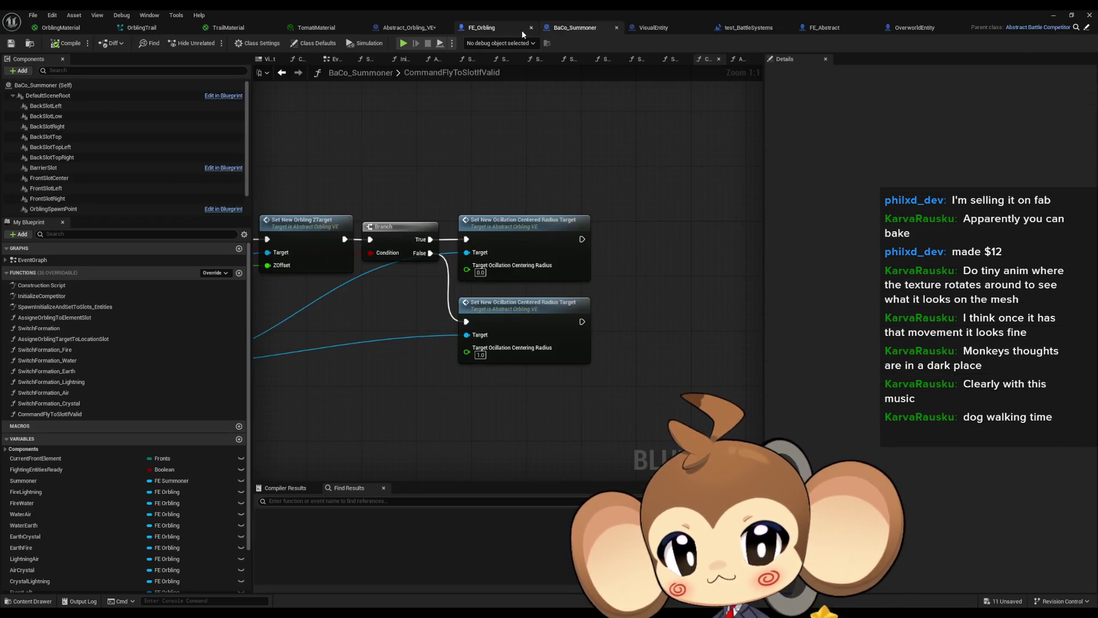
left_click(496, 28)
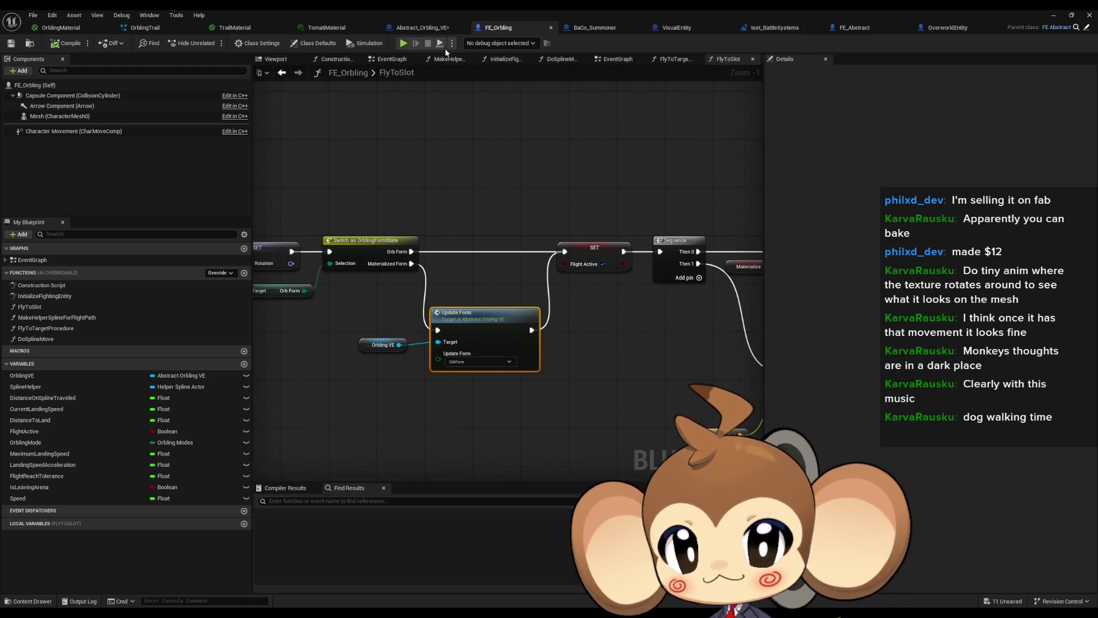
left_click(422, 28)
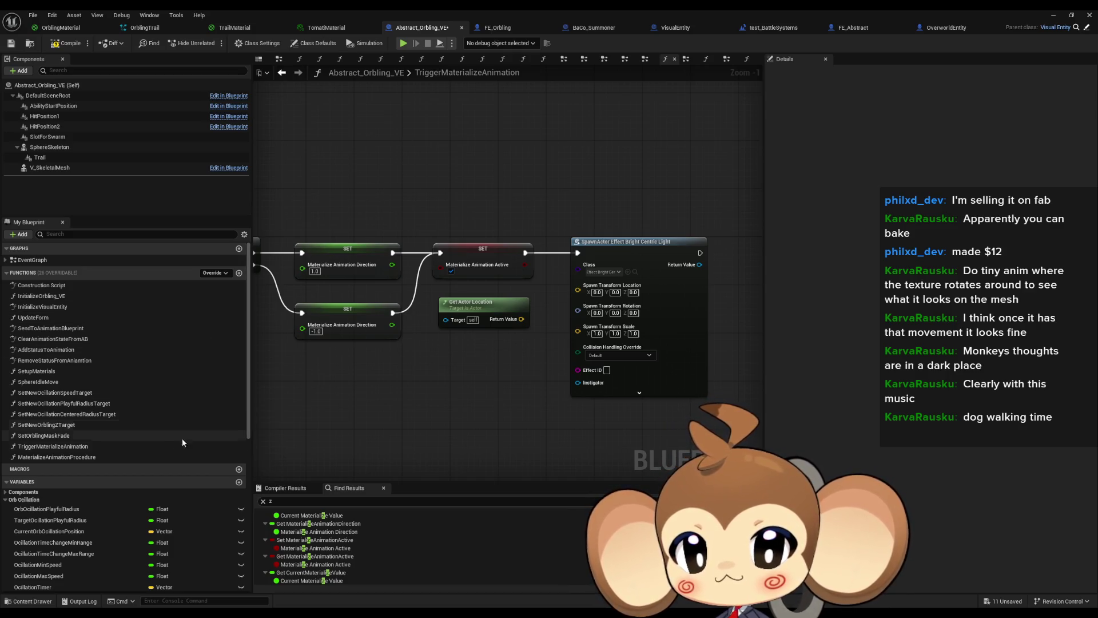
Step: Trace the EntityInfoInstance variable through FE_Orbling and FE_Abstract, then return to BaCo_Summoner's slot graph
scroll(114, 383, "down", 5)
scroll(113, 382, "down", 1)
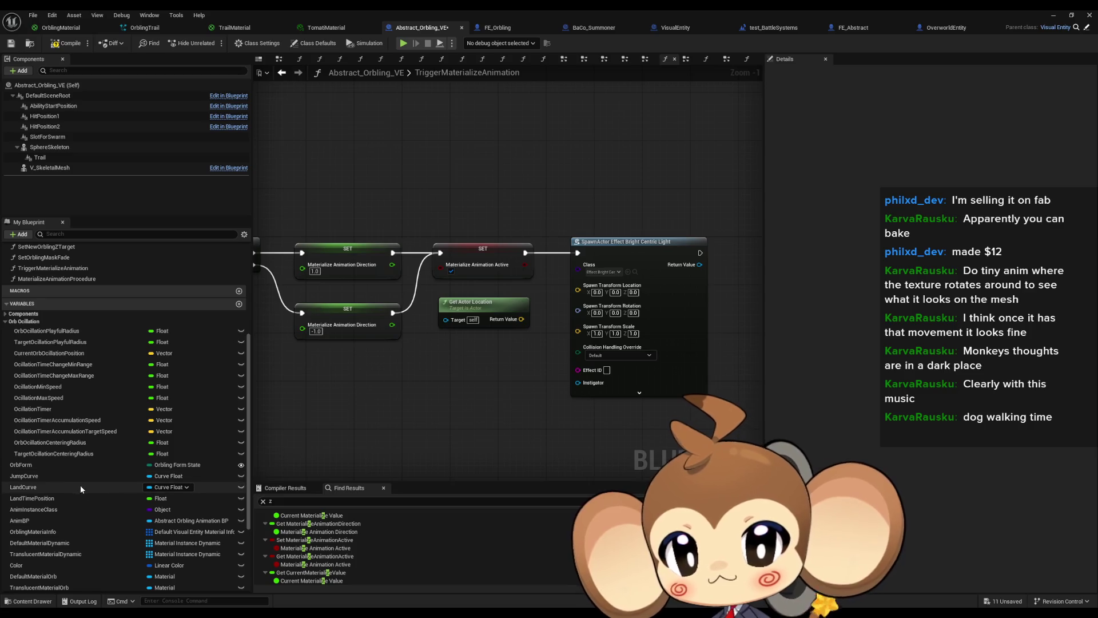
scroll(80, 458, "down", 1)
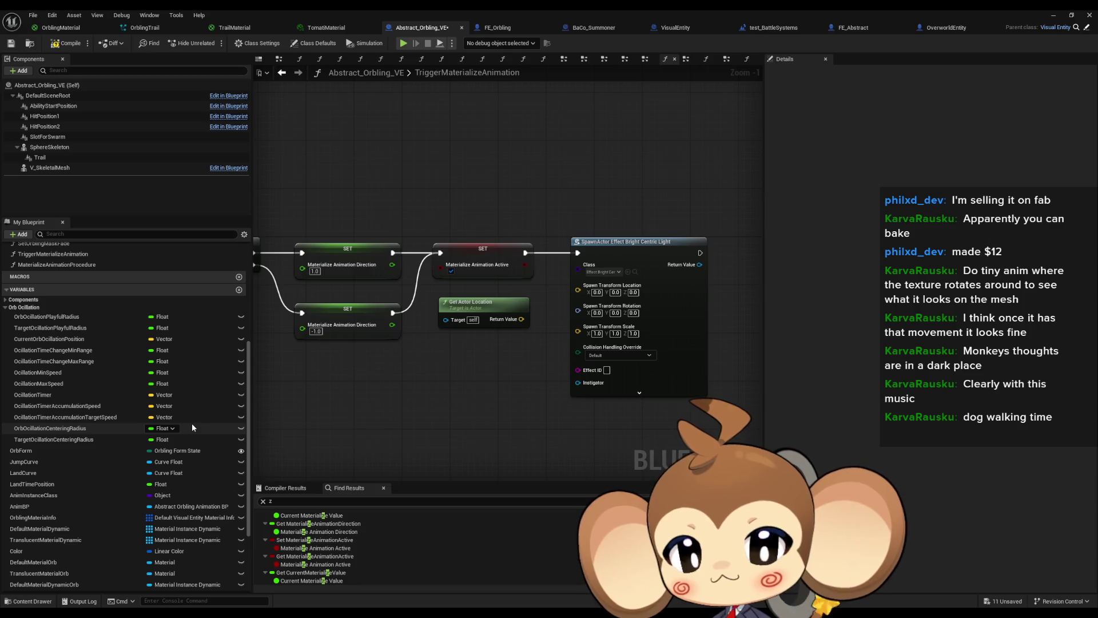
scroll(178, 438, "down", 3)
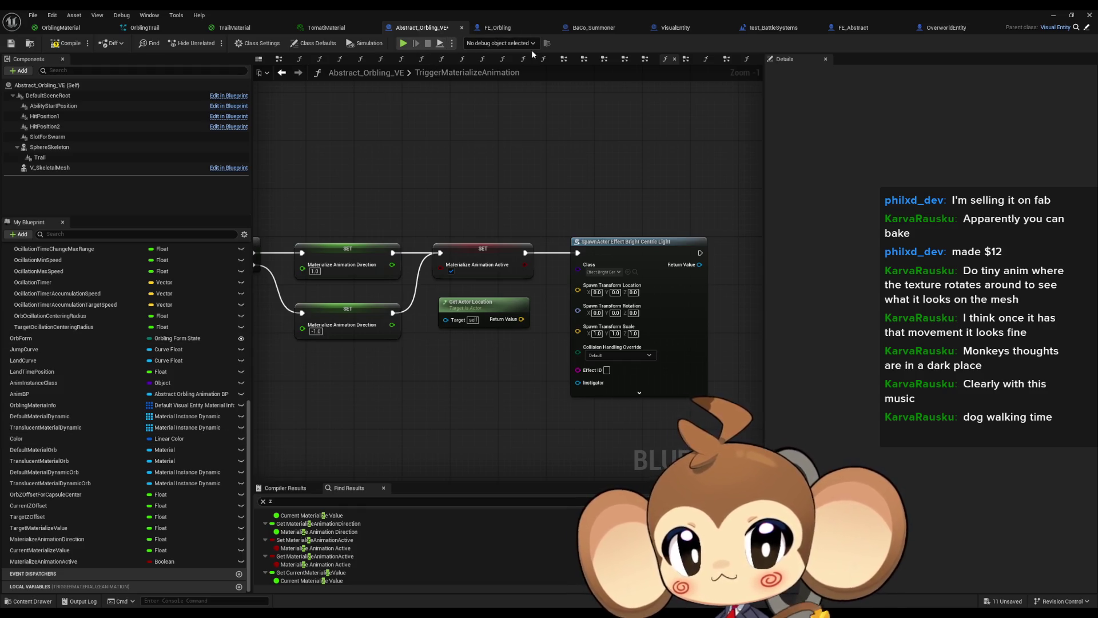
left_click(512, 28)
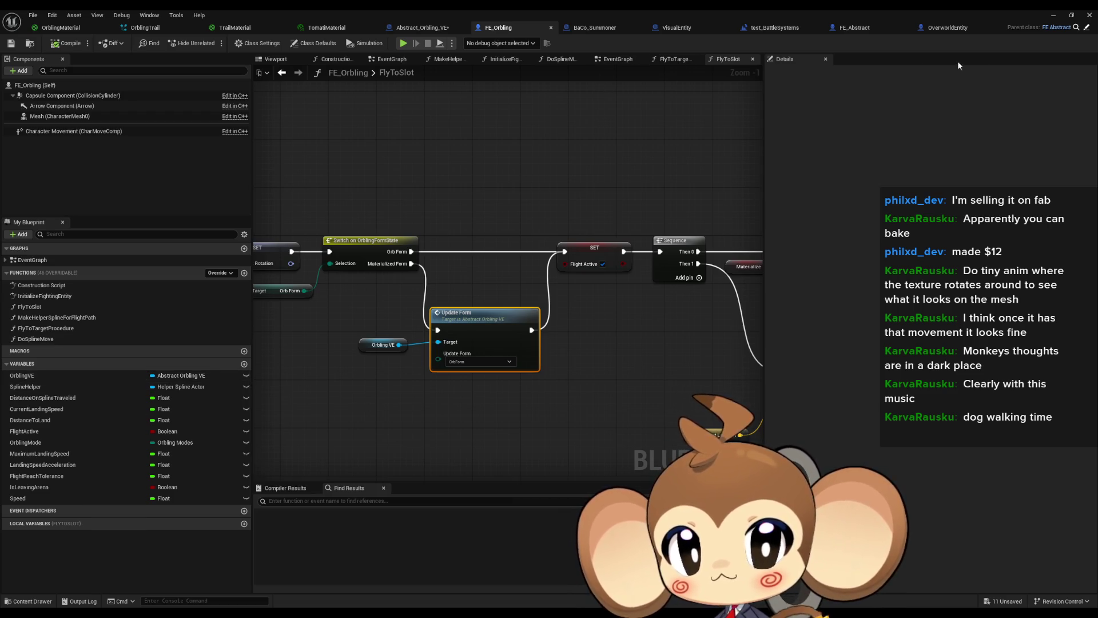
left_click(1085, 29)
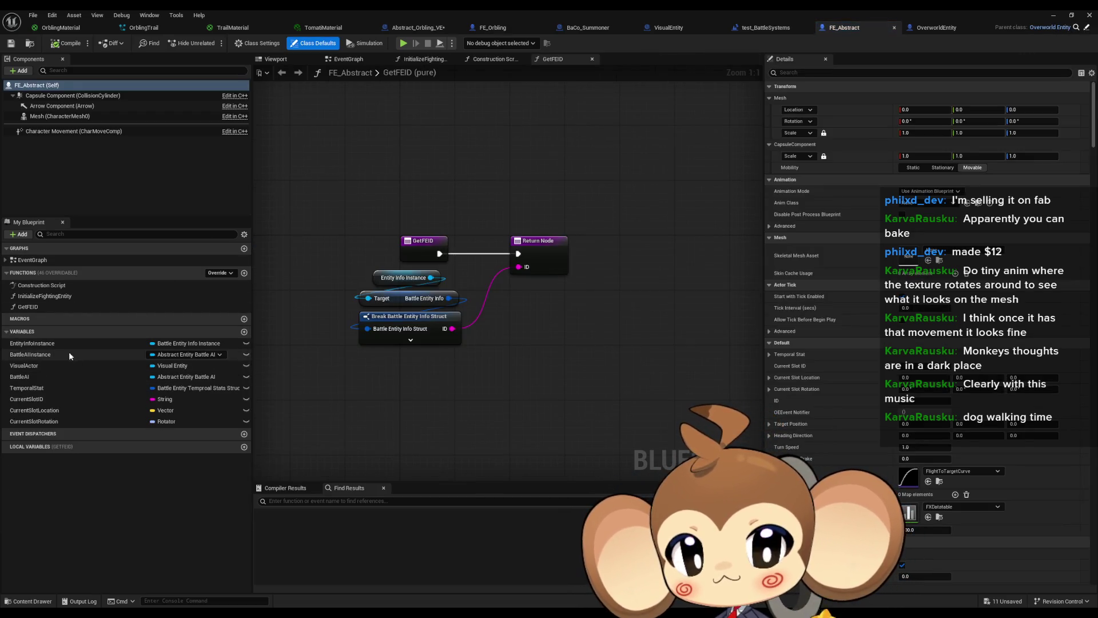
left_click(62, 344)
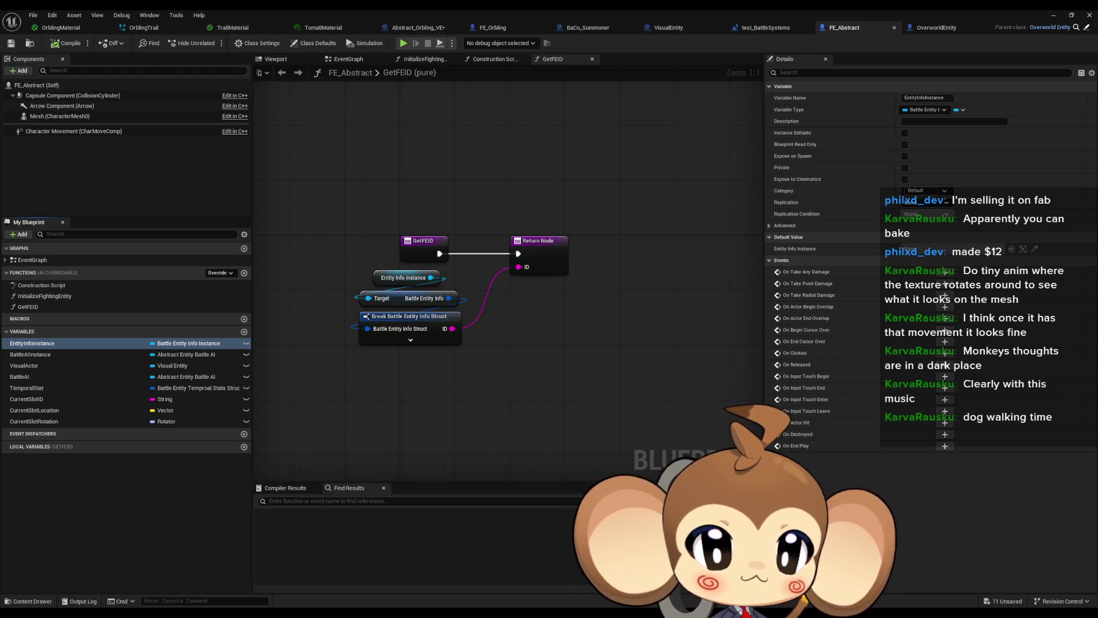
key("ctrl+Tab")
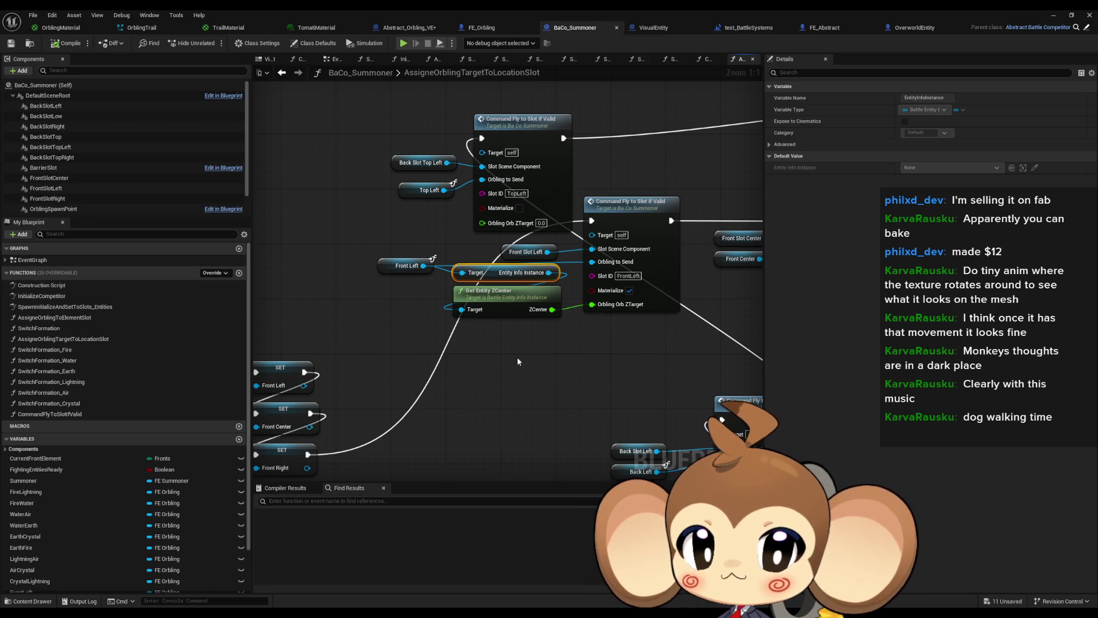
Step: Inspect the GetEntityZCenter function's implementation, then return to Abstract_Orbling_VE's TriggerMaterializeAnimation graph
left_click(514, 309)
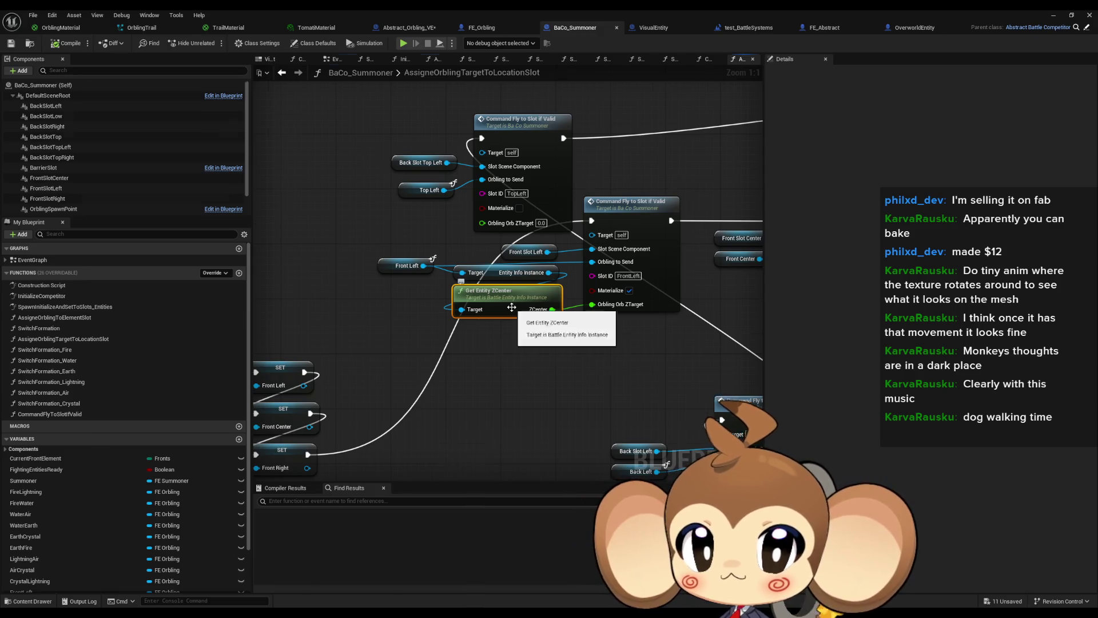
double_click(512, 309)
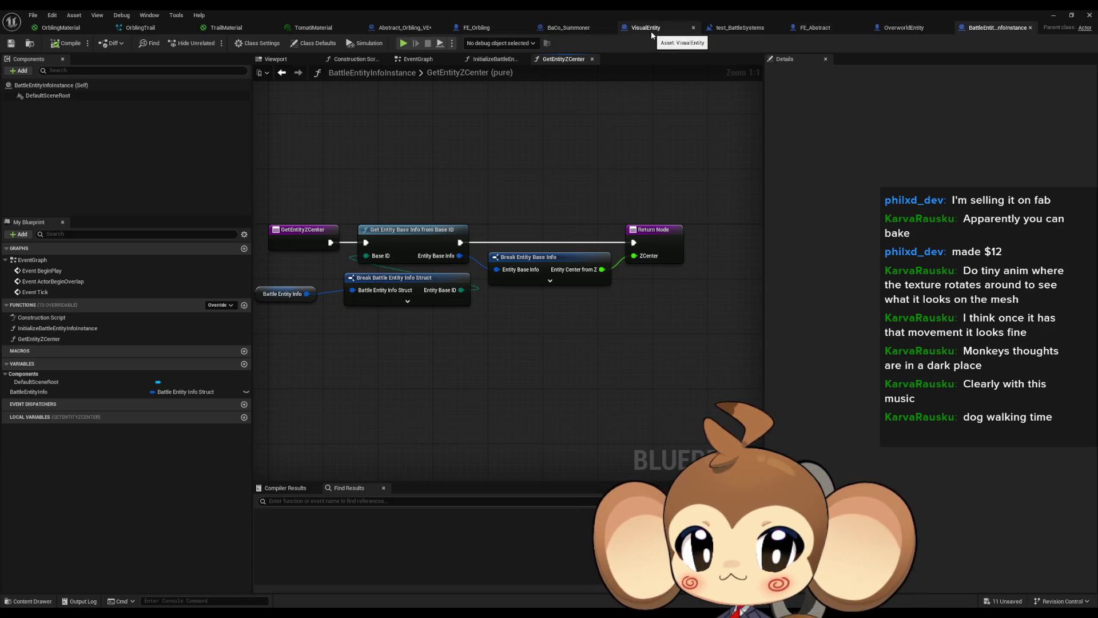
mouse_move(549, 180)
left_mouse_down()
mouse_move(603, 206)
mouse_move(620, 229)
left_mouse_up()
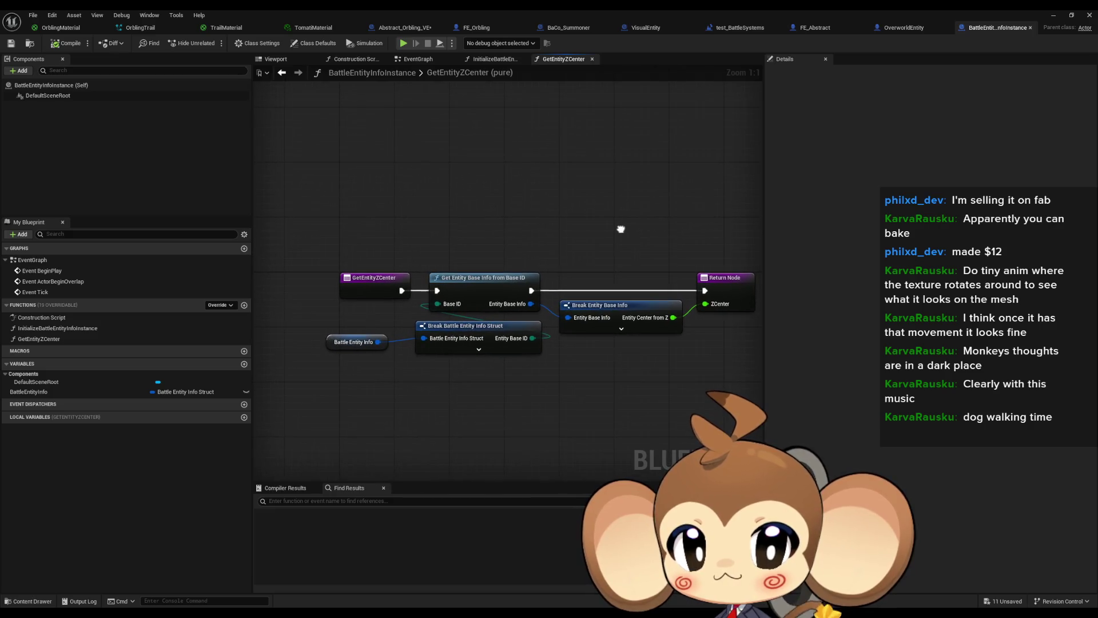
left_click(654, 33)
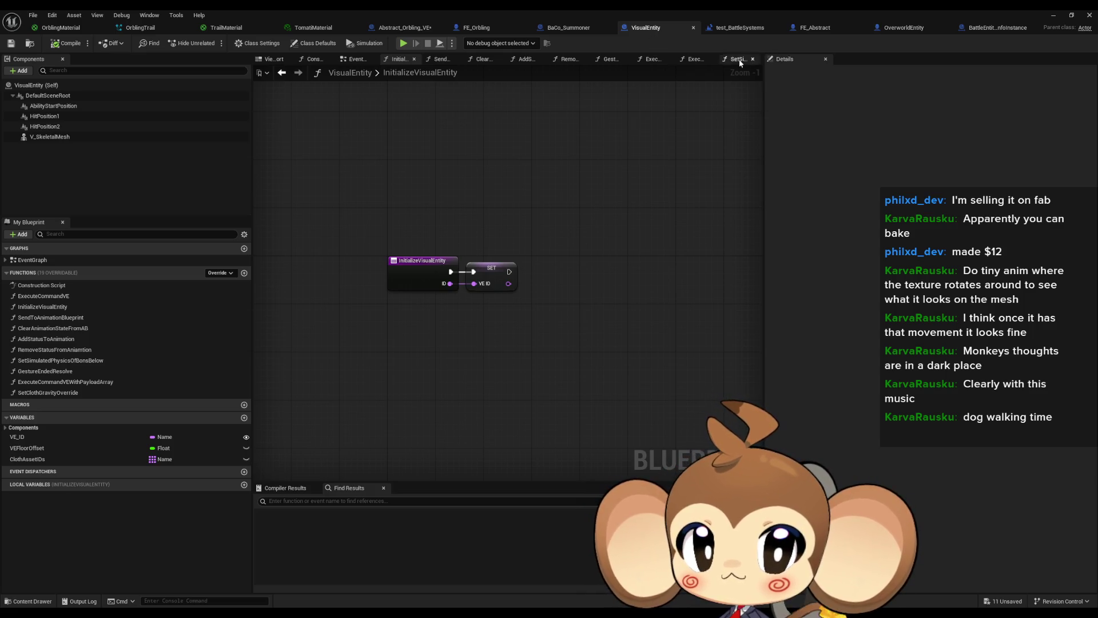
left_click(401, 28)
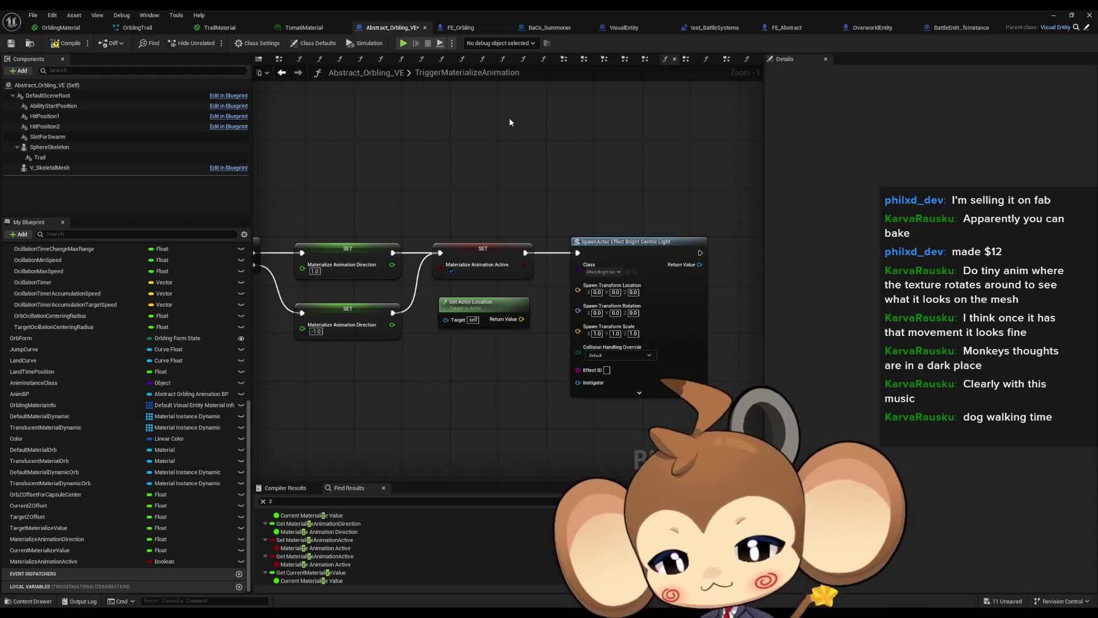
Step: Review TriggerMaterializeAnimation's opening nodes, then inspect the material setup in InitializeVisualEntity
left_click_drag(526, 208, 950, 256)
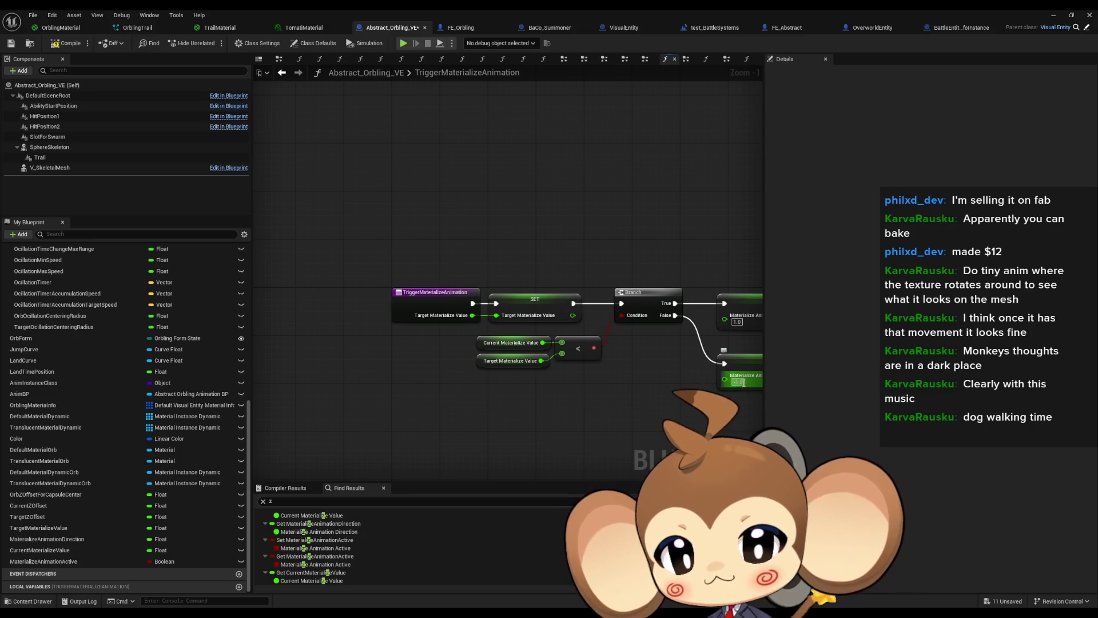
left_click_drag(600, 436, 255, 429)
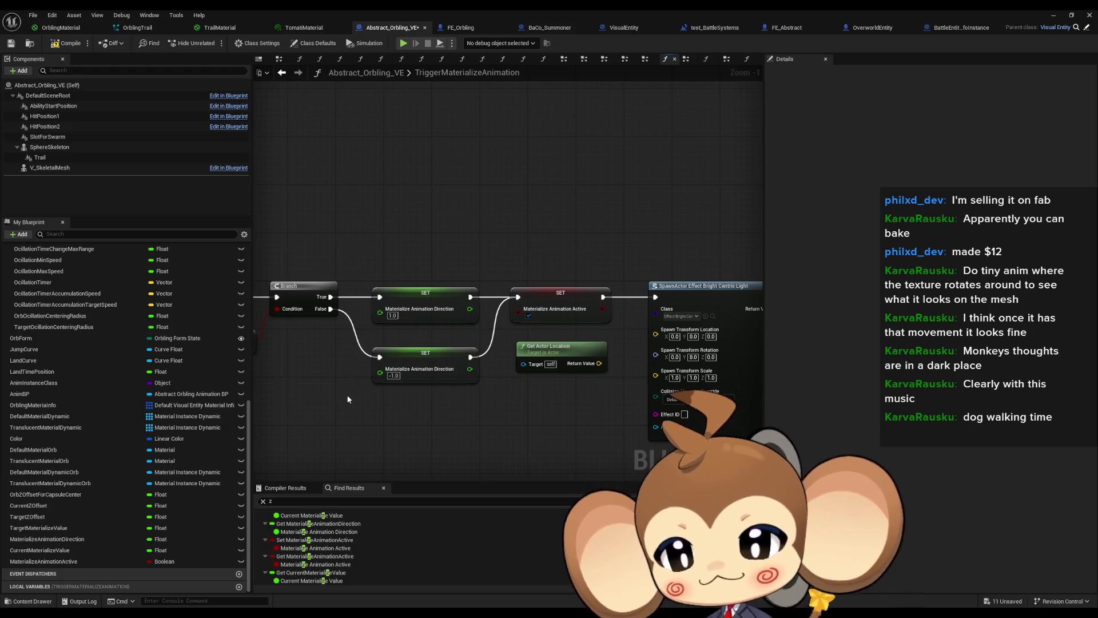
left_click_drag(371, 408, 427, 412)
scroll(91, 343, "up", 10)
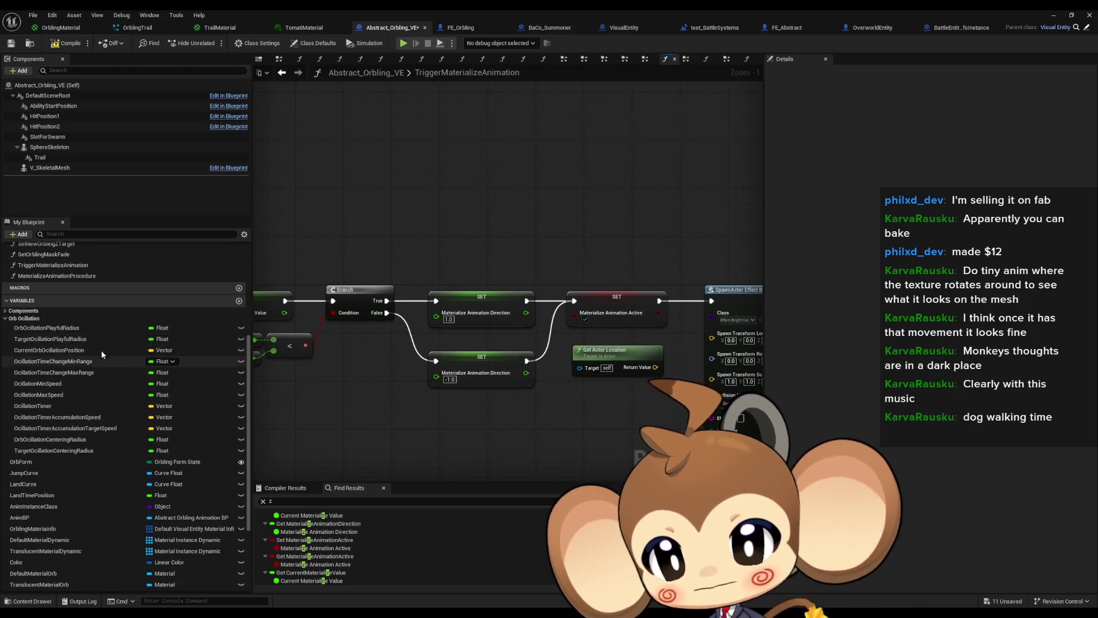
double_click(57, 297)
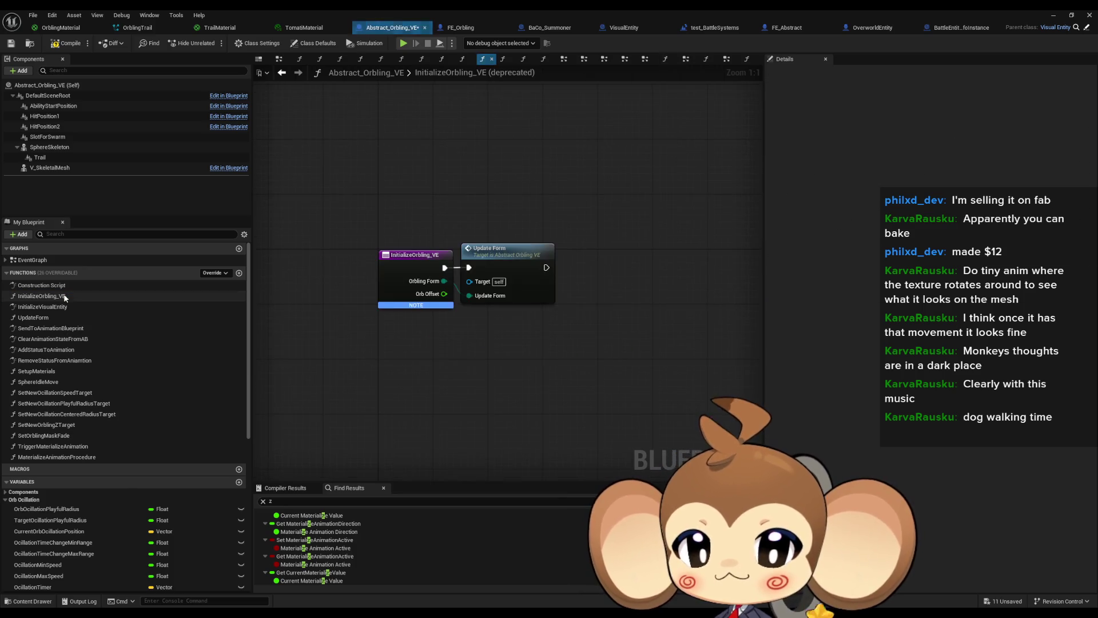
double_click(57, 306)
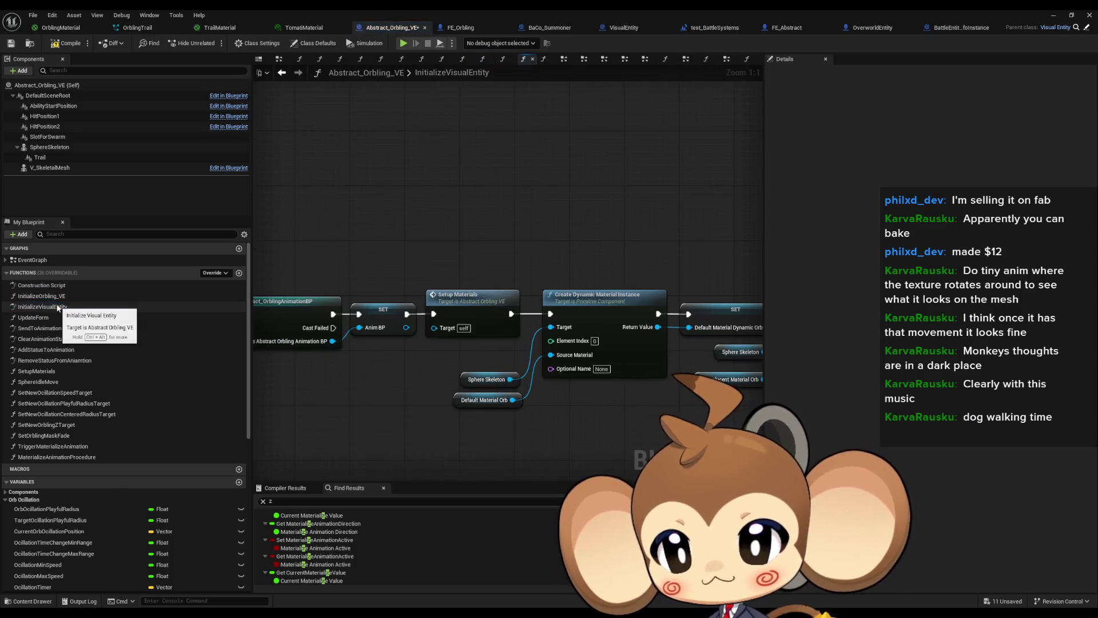
mouse_move(364, 341)
left_mouse_down()
mouse_move(342, 379)
mouse_move(750, 403)
mouse_move(435, 375)
left_mouse_up()
scroll(657, 395, "down", 1)
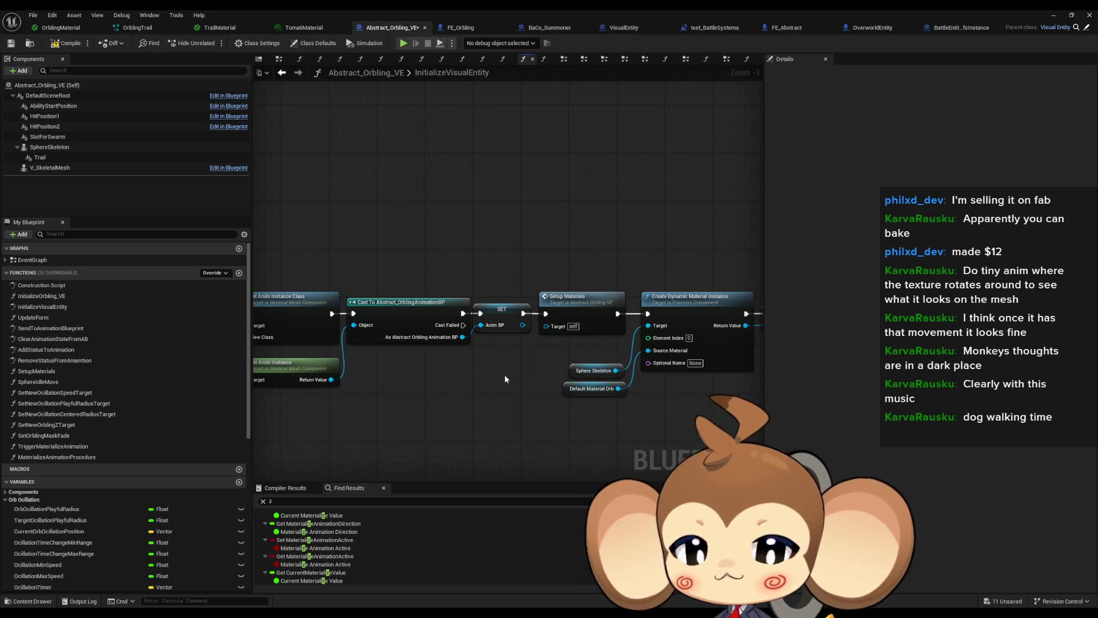
left_click_drag(514, 372, 811, 379)
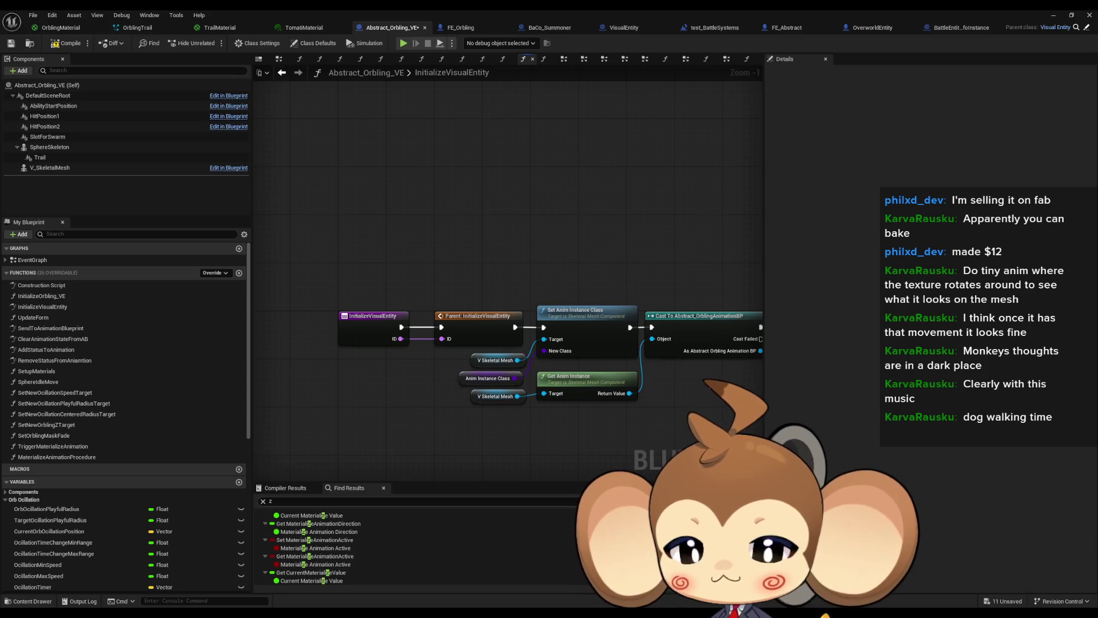
left_click_drag(700, 386, 292, 395)
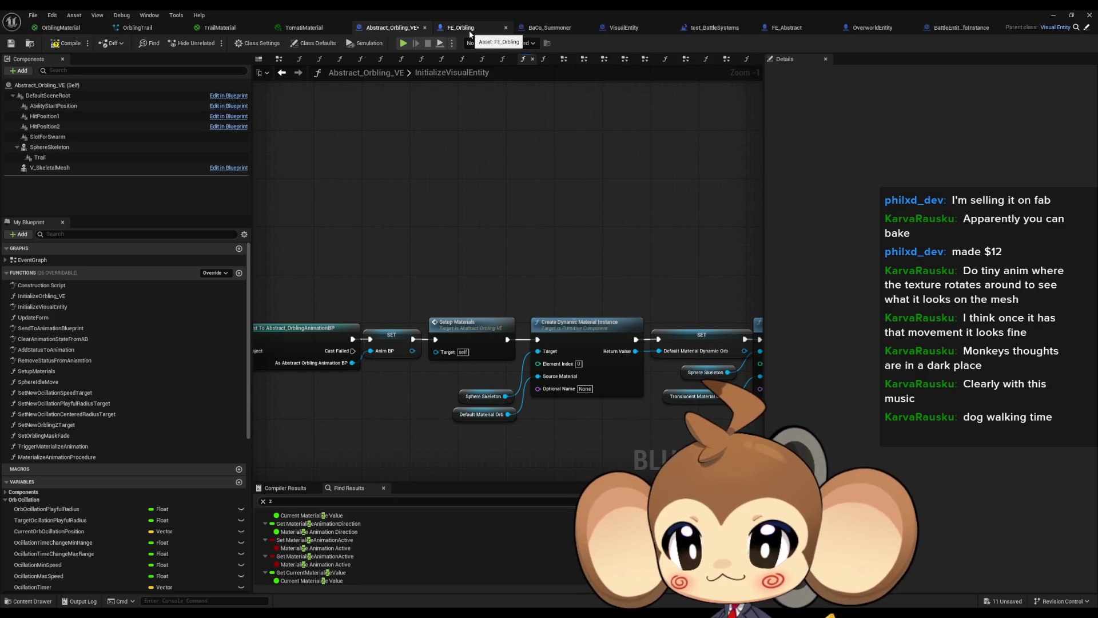
Step: Go back to TriggerMaterializeAnimation and frame the SpawnActor Effect Bright Centric Light node
left_click(279, 76)
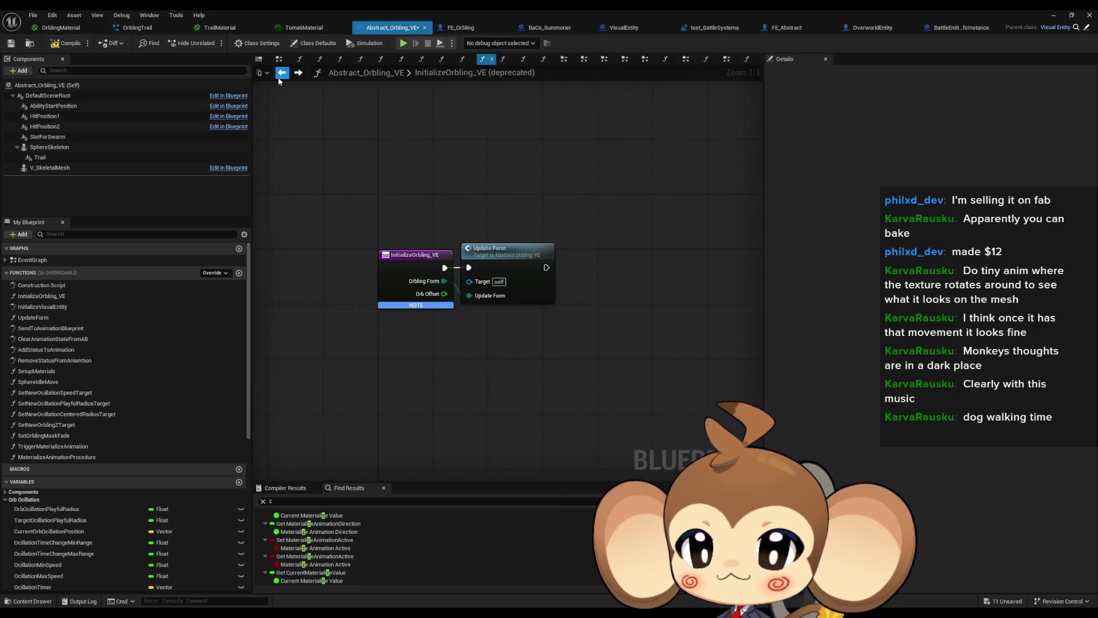
left_click(279, 76)
mouse_move(649, 412)
left_mouse_down()
mouse_move(448, 374)
mouse_move(421, 382)
left_mouse_up()
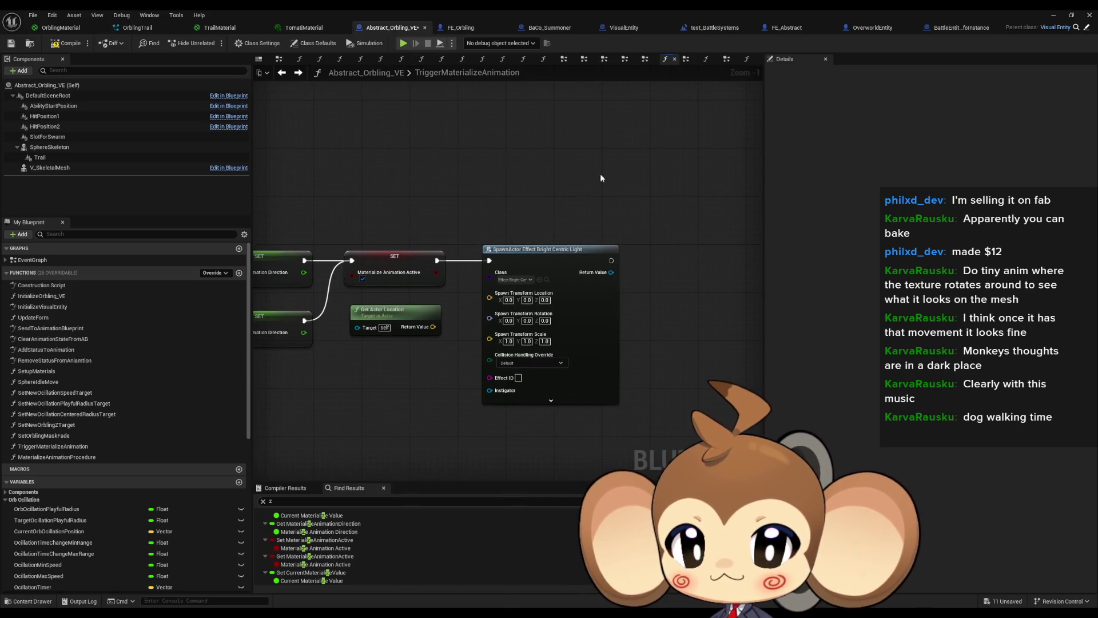
Step: Attach the spawned light with an Attach Actor To Actor node using Self as Parent Actor
left_click_drag(610, 273, 657, 280)
type("attac")
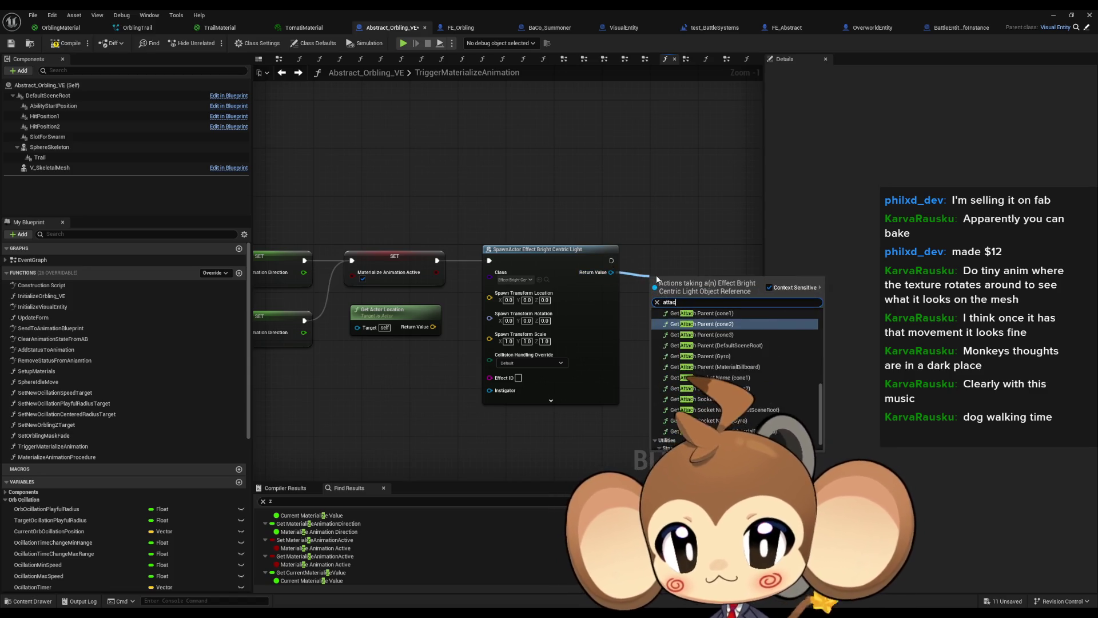
type(" actor to")
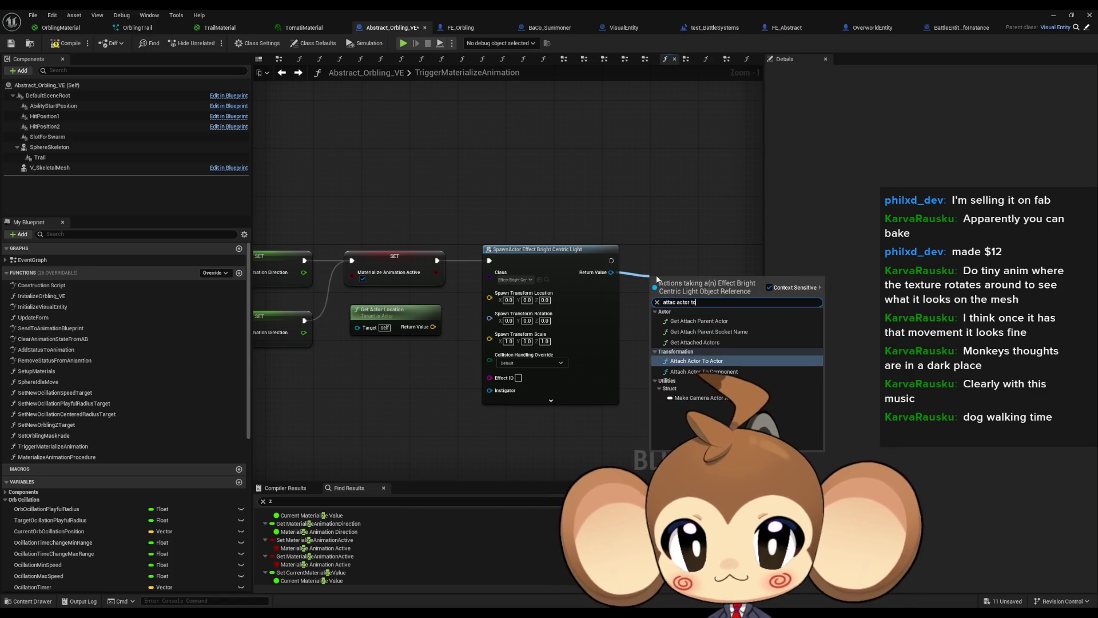
key("Return")
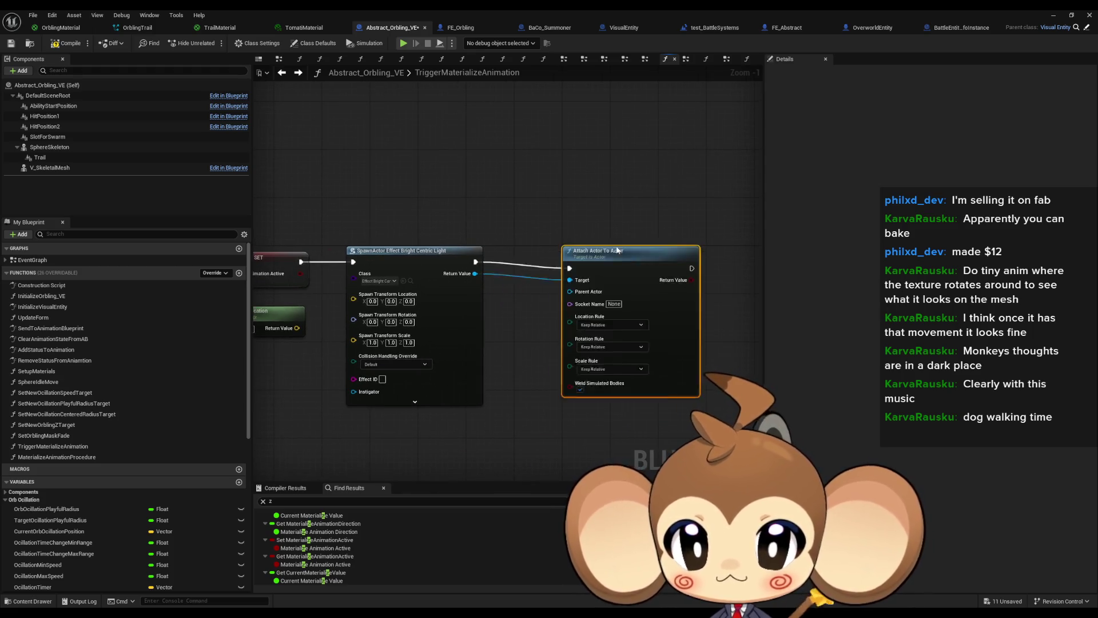
right_click(511, 412)
type("self")
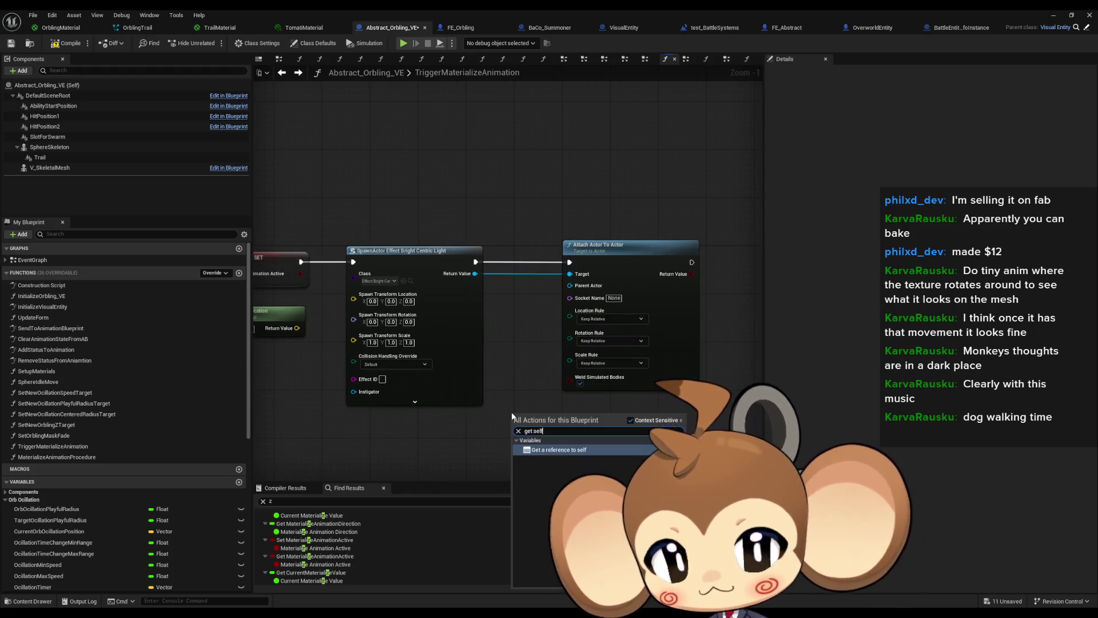
key("Return")
mouse_move(549, 415)
left_mouse_down()
mouse_move(572, 337)
mouse_move(570, 286)
left_mouse_up()
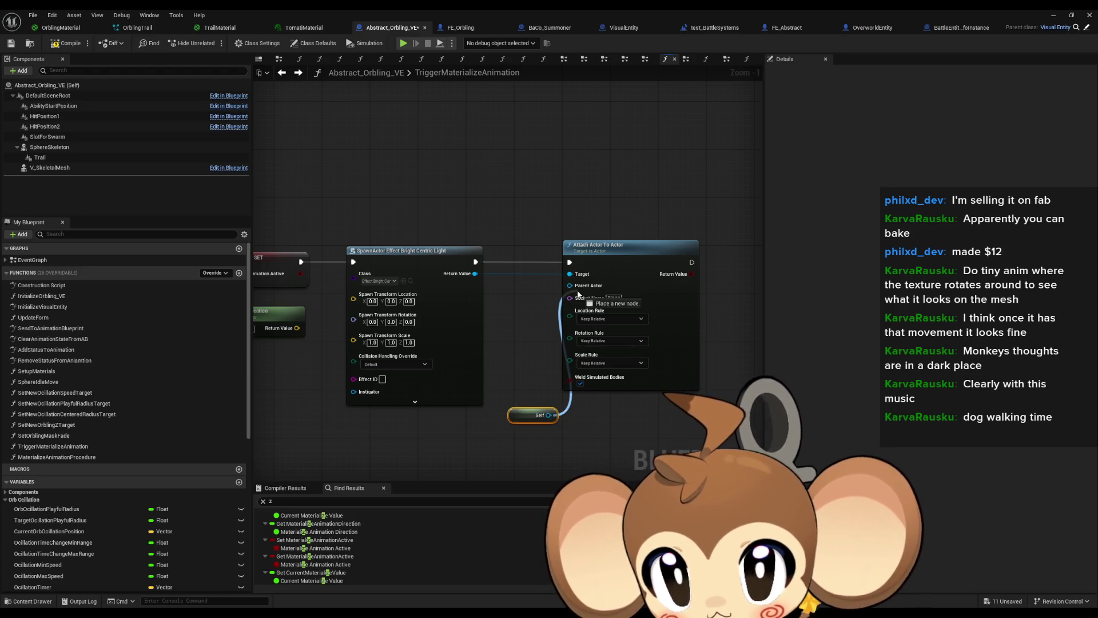
left_click_drag(524, 416, 518, 294)
Step: Set the attach node's location, rotation and scale rules to Keep World
left_click(605, 319)
left_click(597, 338)
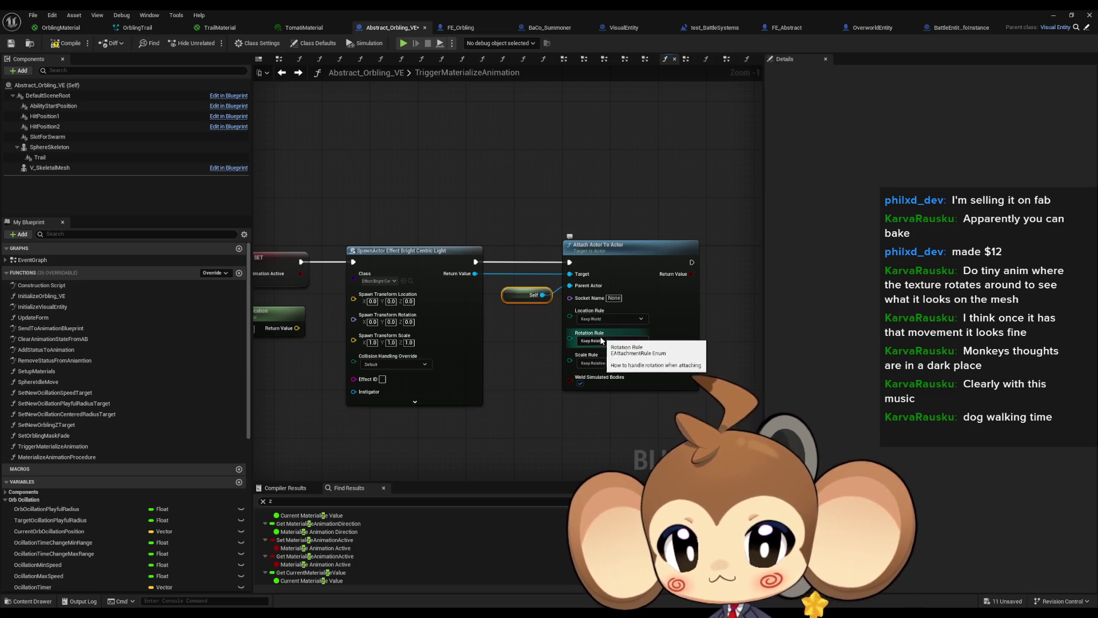
left_click(603, 363)
left_click(595, 383)
left_click(606, 340)
left_click(595, 361)
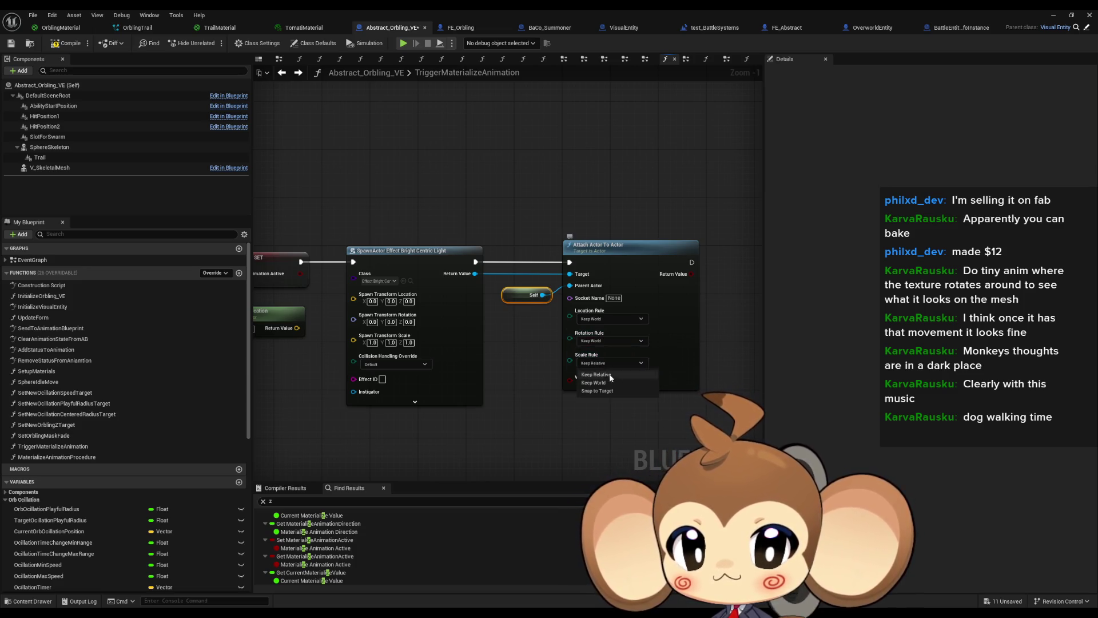
left_click_drag(396, 401, 507, 397)
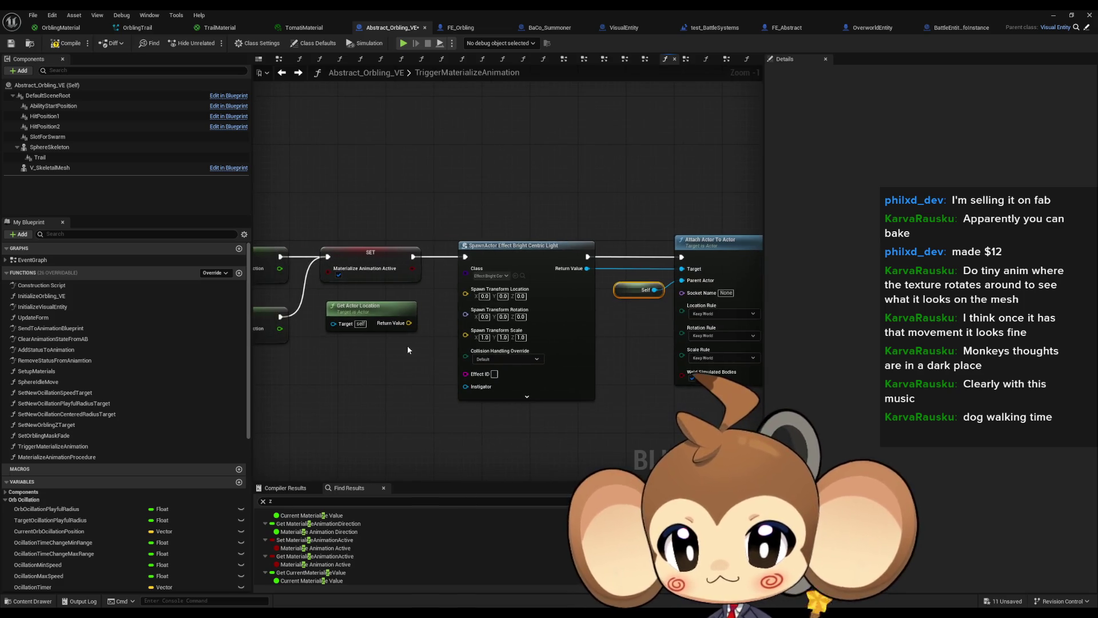
right_click(409, 323)
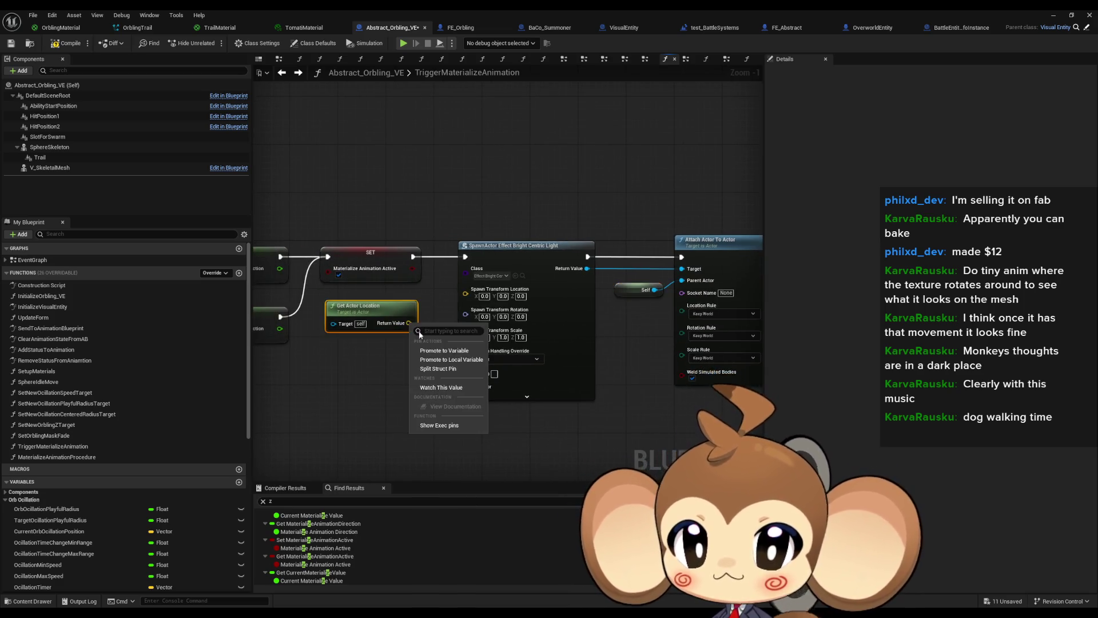
Step: Split the Get Actor Location and Spawn Transform Location pins and wire X and Y across
left_click(450, 369)
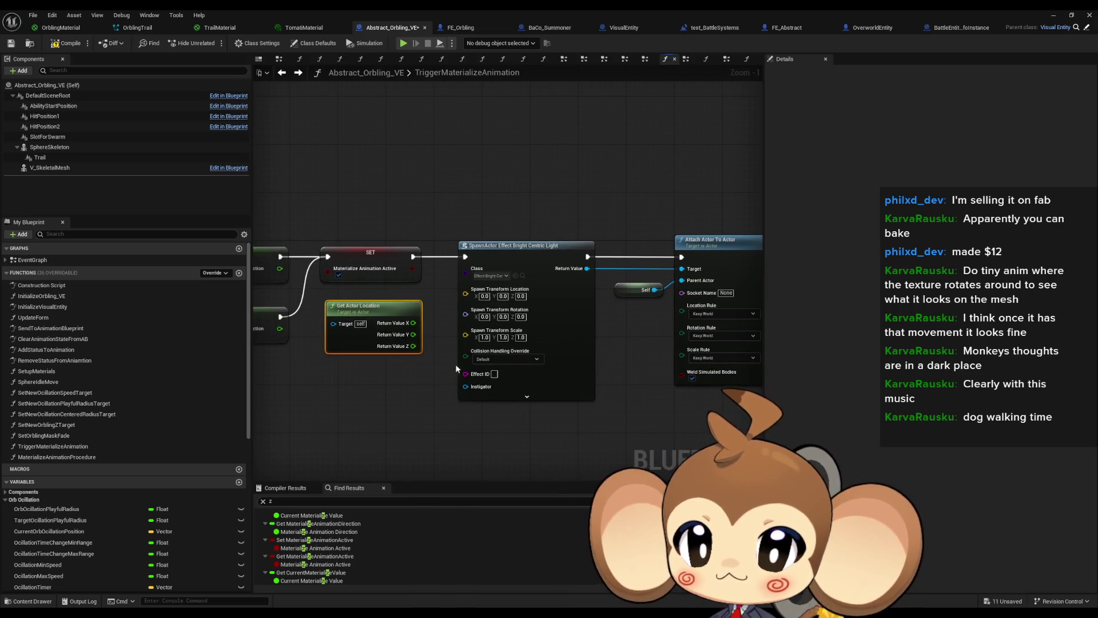
right_click(467, 294)
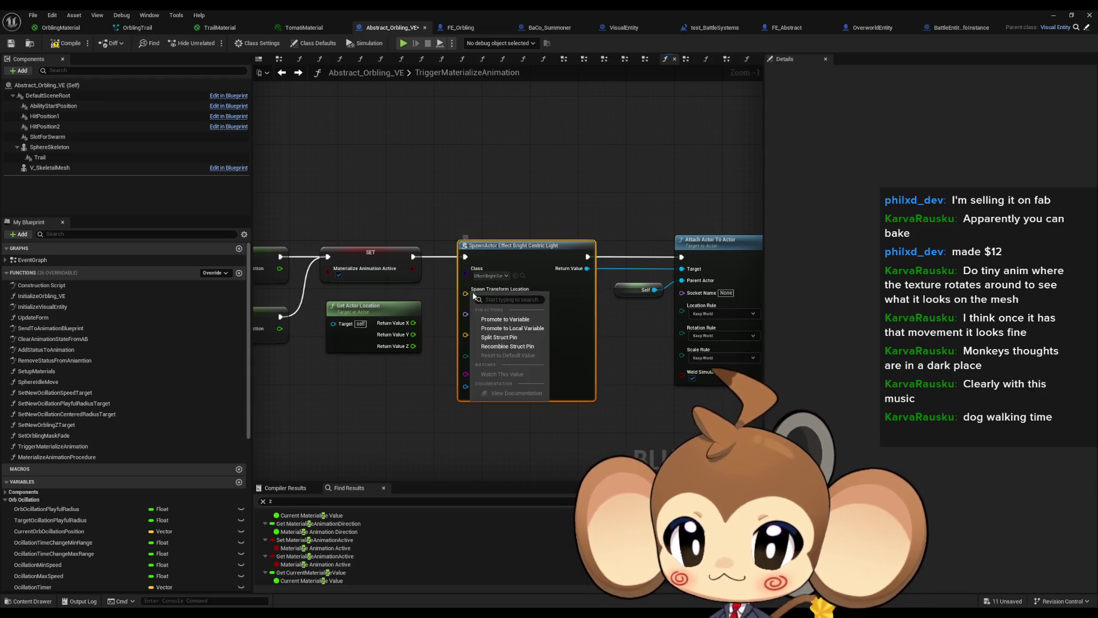
left_click(498, 336)
mouse_move(465, 293)
left_mouse_down()
mouse_move(419, 335)
mouse_move(413, 323)
mouse_move(438, 323)
mouse_move(413, 334)
left_mouse_up()
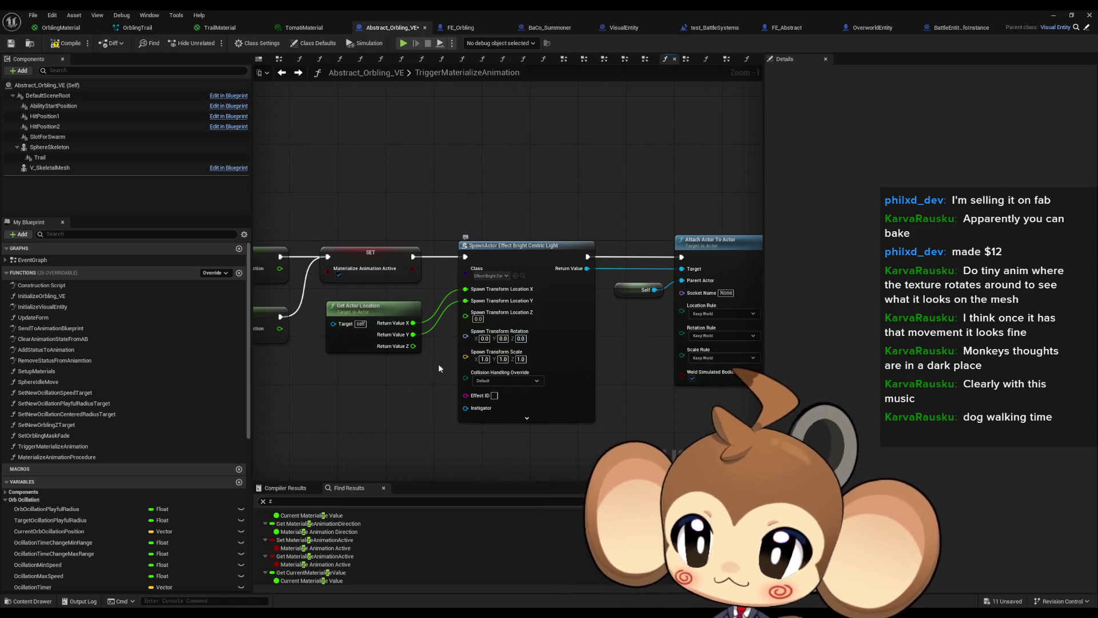
mouse_move(430, 374)
left_mouse_down()
mouse_move(518, 352)
mouse_move(986, 369)
mouse_move(416, 373)
left_mouse_up()
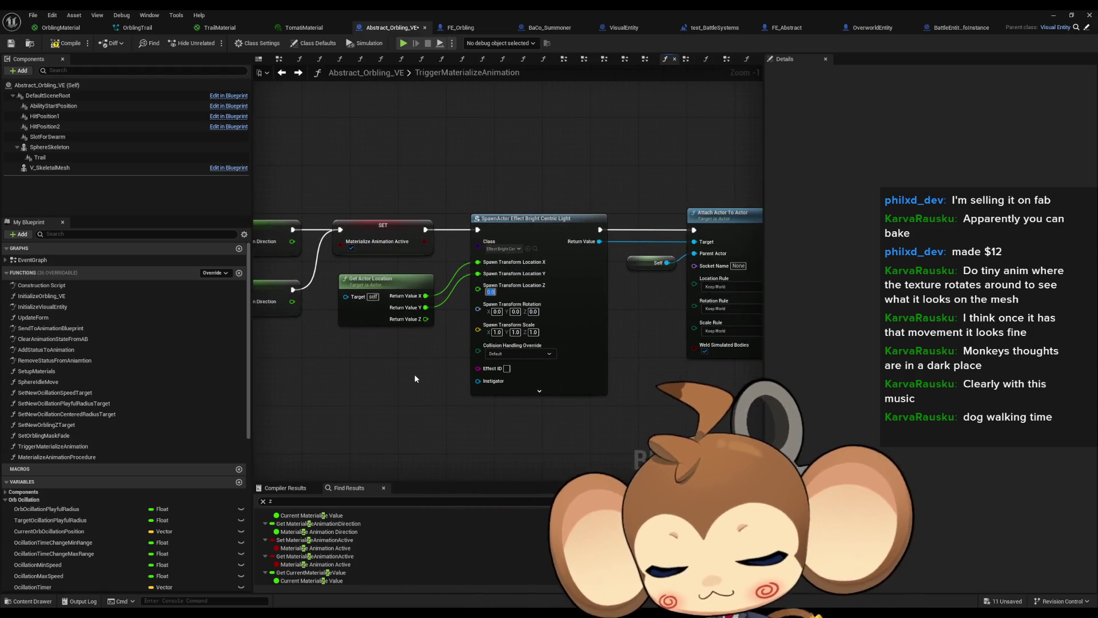
Step: Route the actor location Z through an Add node with 25.0 into spawn location Z
left_click_drag(425, 319, 418, 355)
type("+")
key("Return")
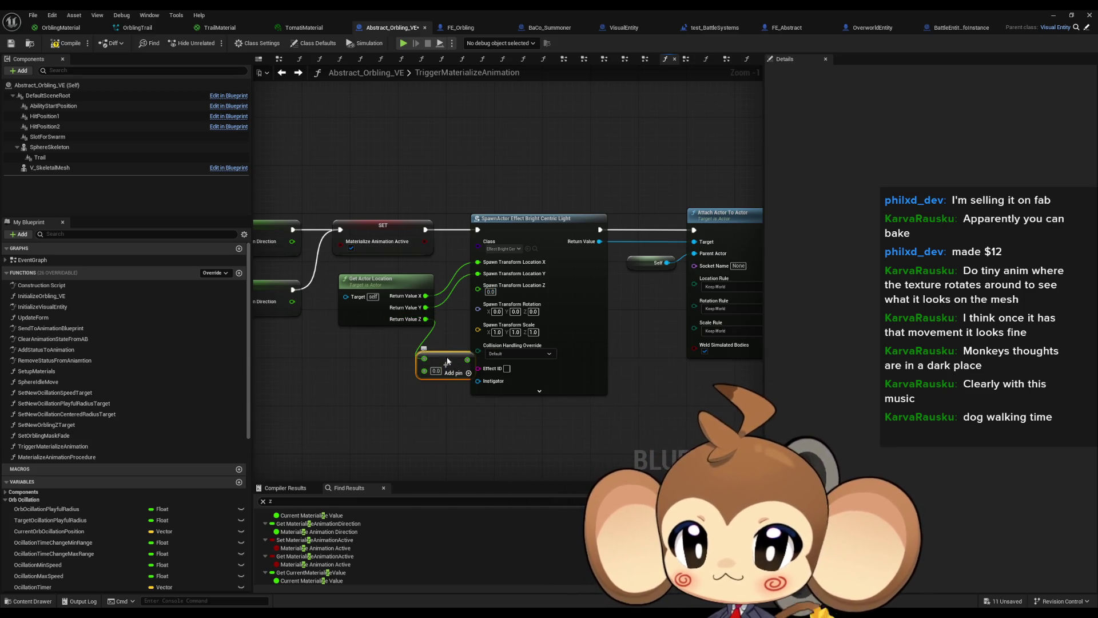
left_click_drag(449, 359, 478, 285)
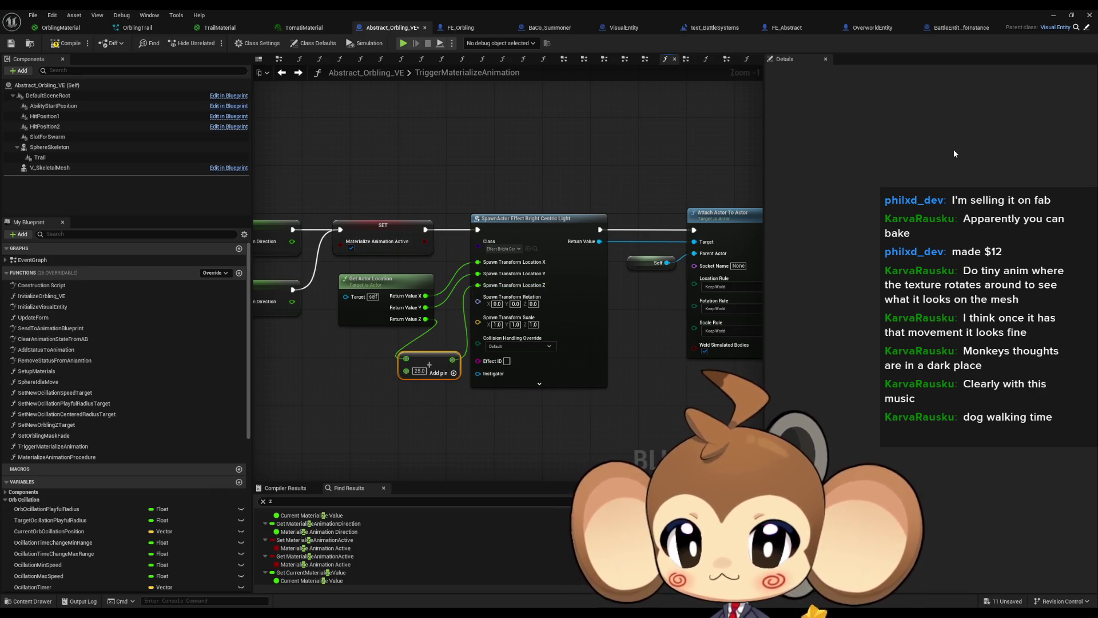
left_click(1052, 16)
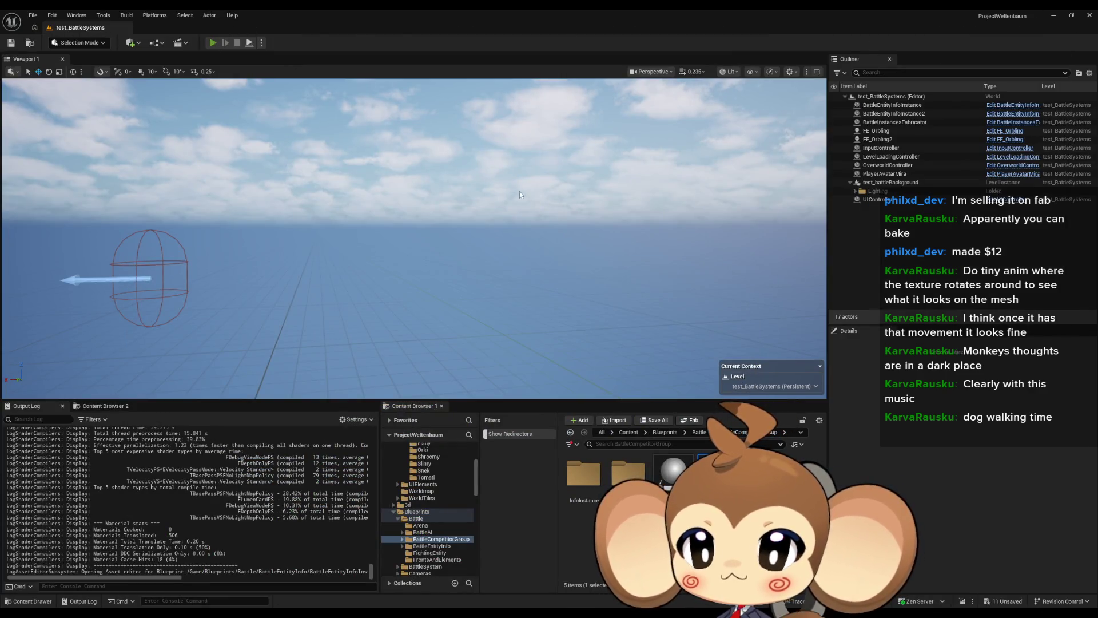
Step: Play-test the level, stop it, and bring the Abstract_Orbling_VE blueprint window back
key("alt+p")
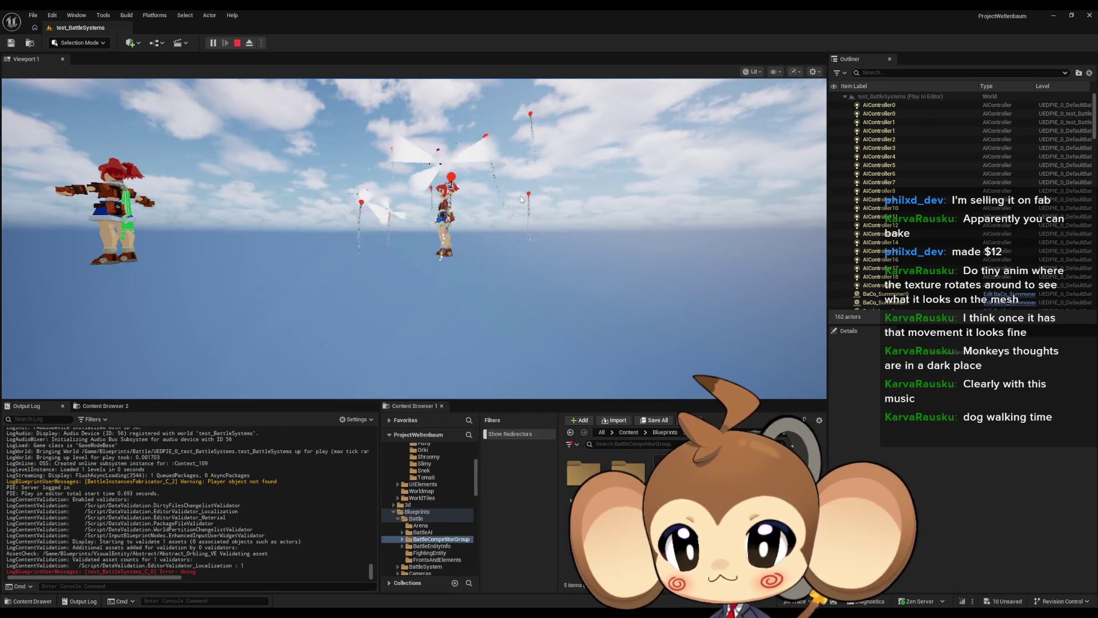
left_click(234, 44)
mouse_move(446, 611)
left_click(458, 578)
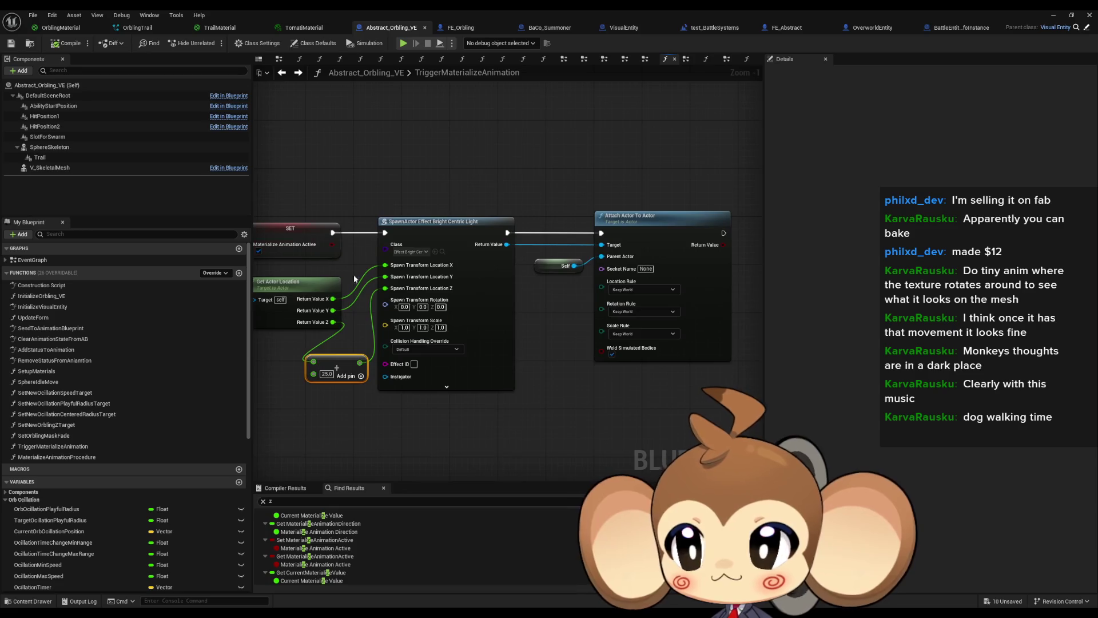
Step: Attach the spawned light to a Sphere Skeleton getter with an Attach Actor To Component node
mouse_move(61, 172)
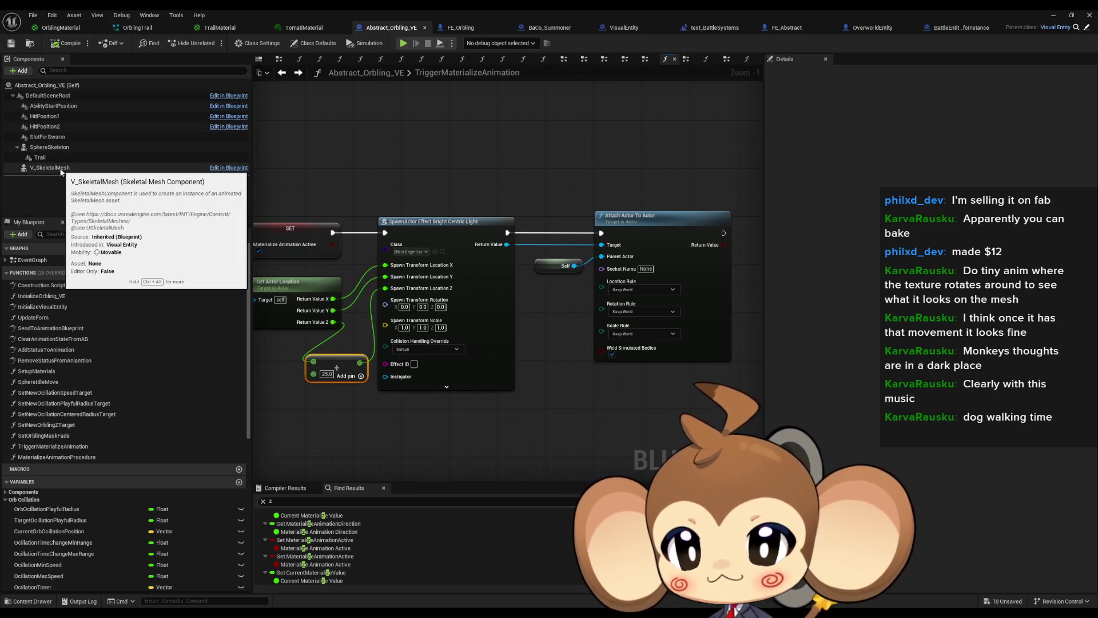
mouse_move(58, 148)
left_mouse_down()
mouse_move(559, 360)
mouse_move(601, 256)
left_mouse_up()
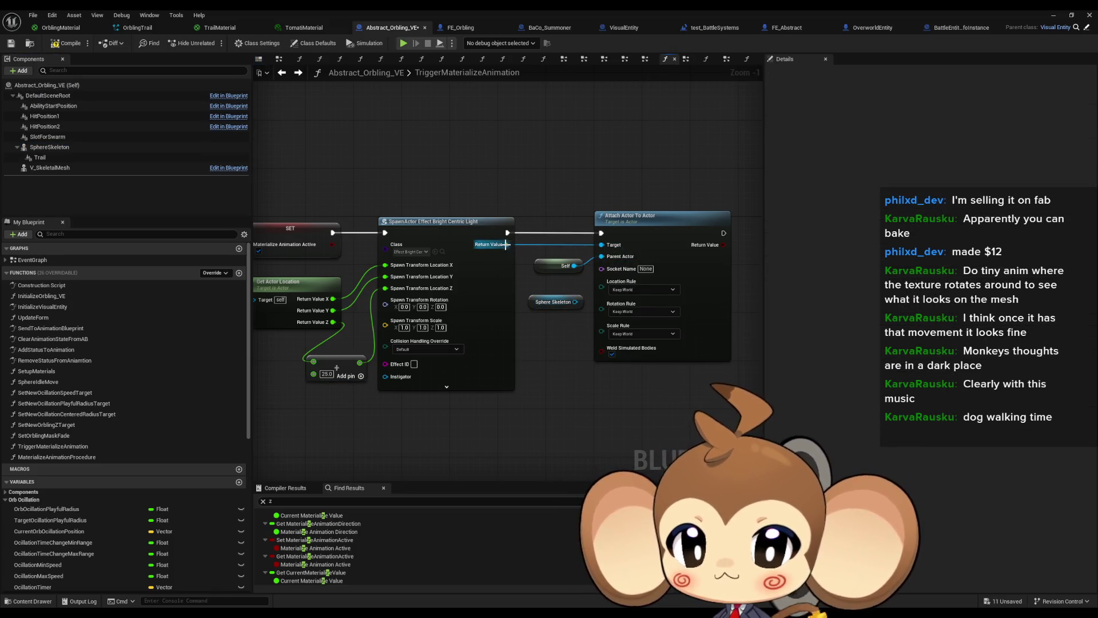
left_click_drag(507, 245, 568, 206)
type("att to compo")
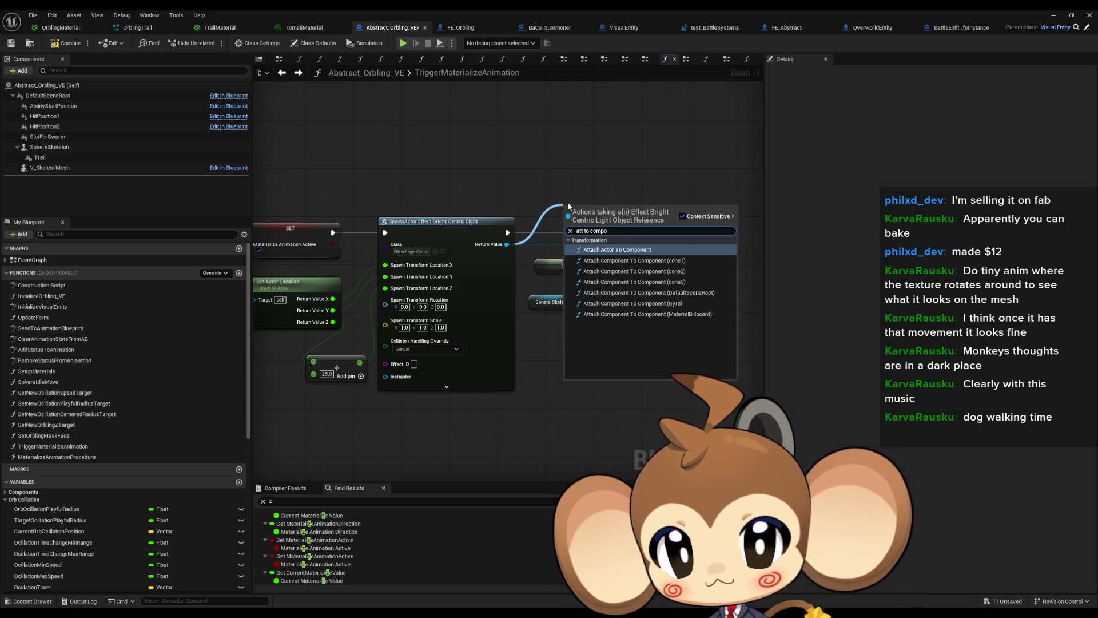
key("Return")
mouse_move(595, 205)
left_mouse_down()
mouse_move(634, 160)
mouse_move(644, 115)
left_mouse_up()
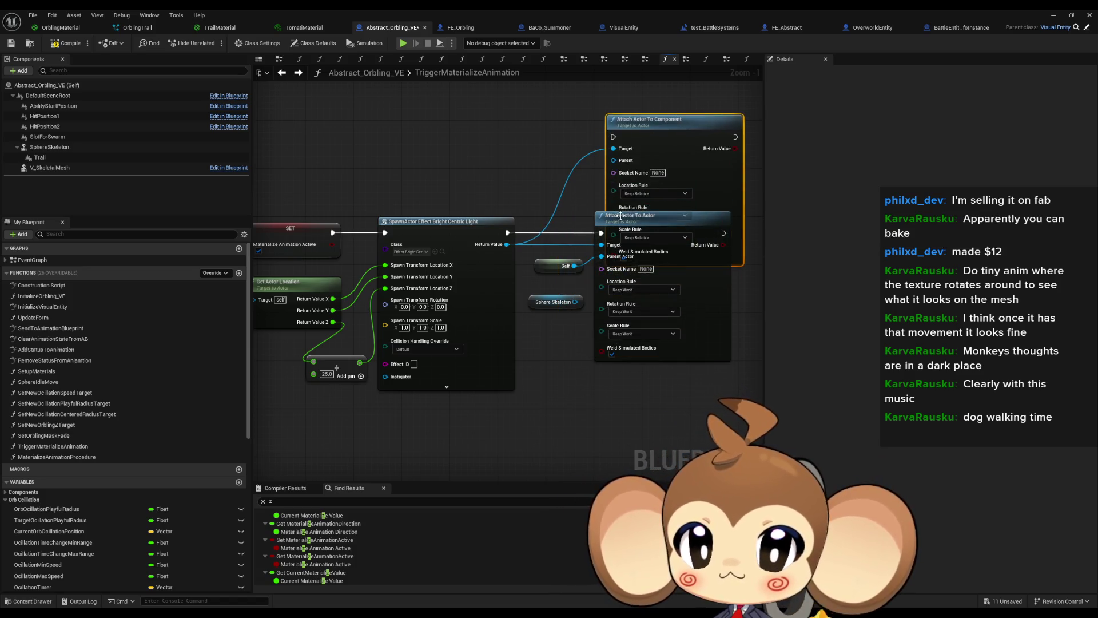
left_click_drag(575, 301, 613, 161)
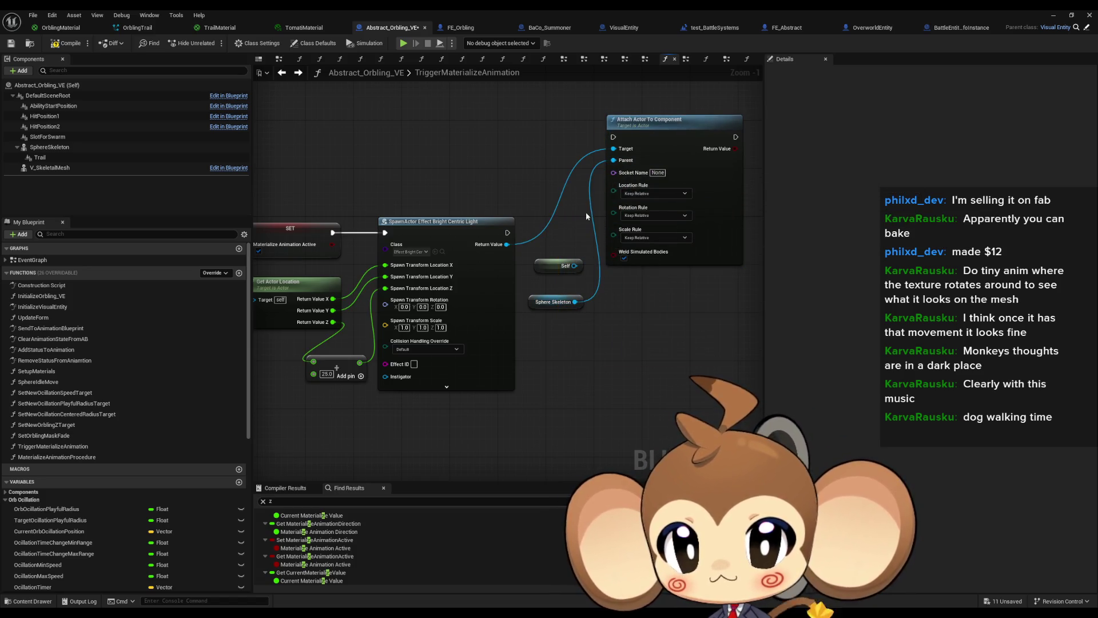
mouse_move(658, 129)
left_mouse_down()
mouse_move(651, 224)
mouse_move(506, 233)
left_mouse_up()
left_click_drag(507, 245, 607, 244)
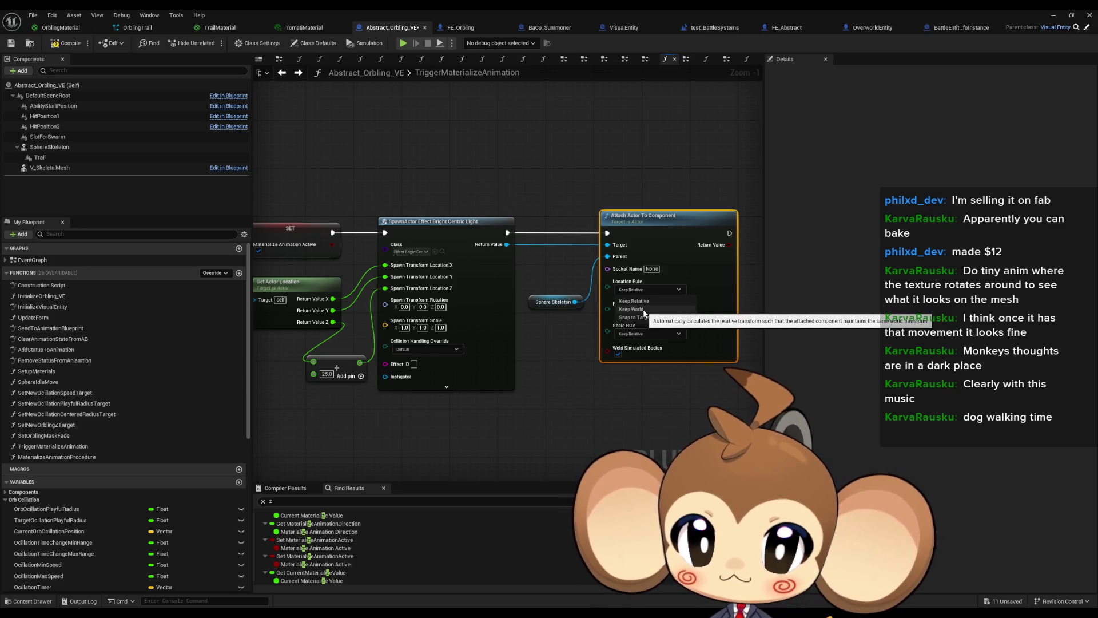
Step: Set the location, rotation and scale attach rules to Keep World and start a play test
left_click(644, 310)
left_click(644, 311)
left_click(635, 328)
left_click(645, 334)
left_click(637, 352)
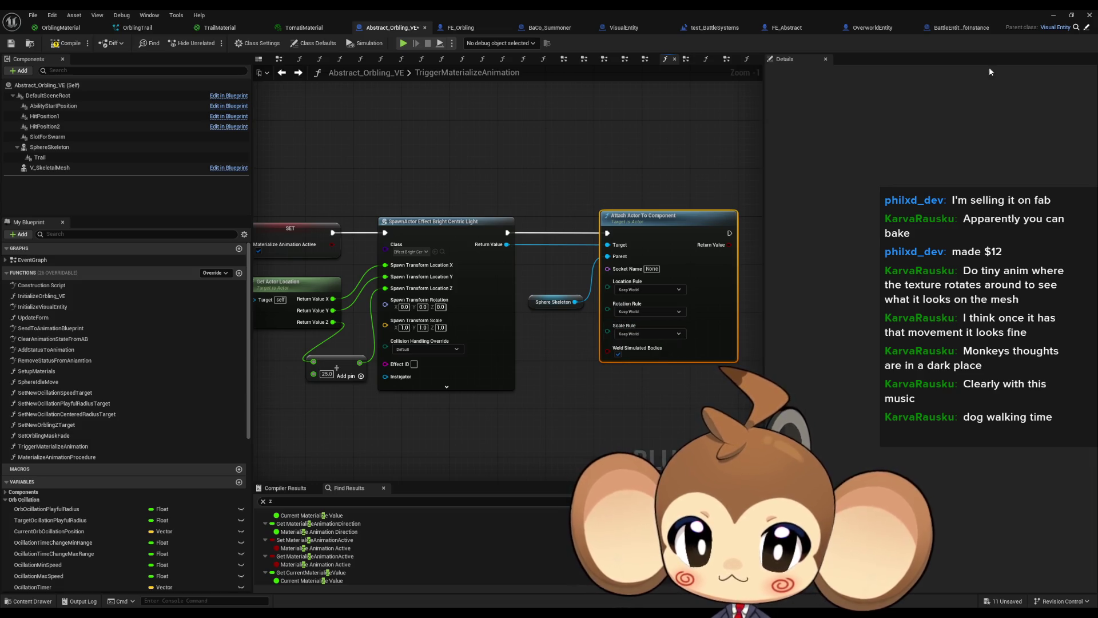
left_click(1055, 15)
left_click(213, 43)
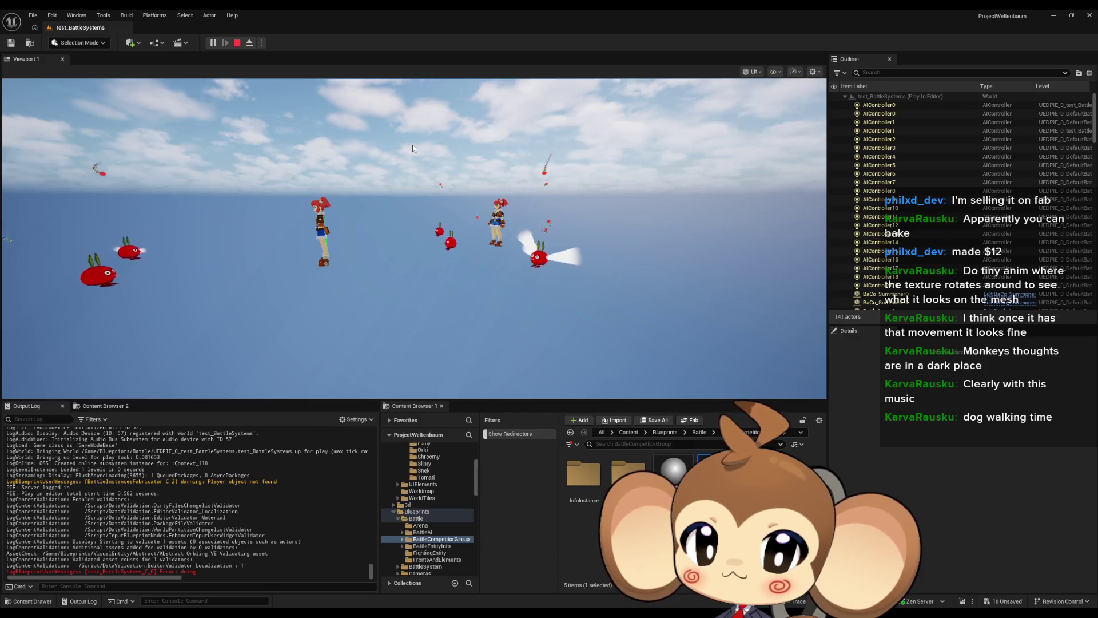
Step: Stop the play test of the spawning orblings
left_click(236, 42)
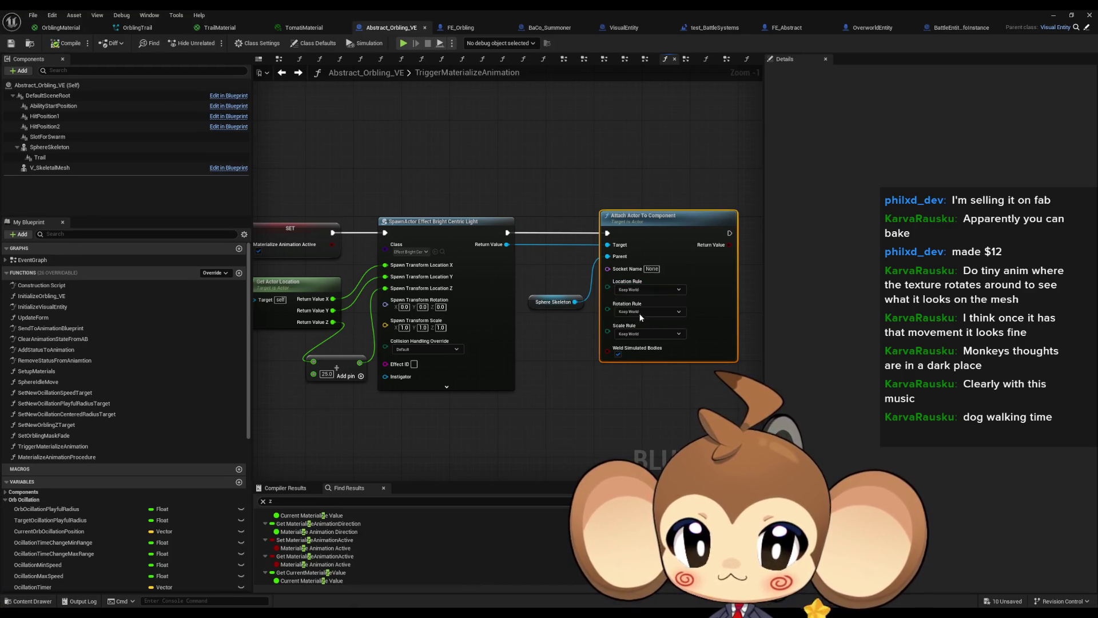
Step: Change the attach rules to Snap to Target and start another play test
left_click(640, 341)
left_click(645, 334)
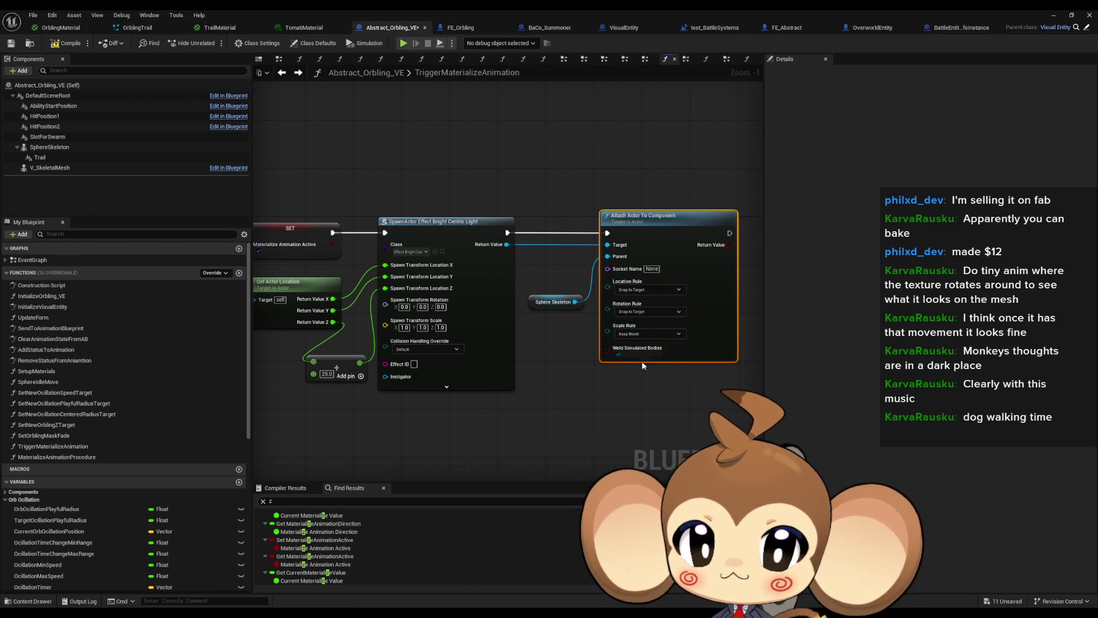
left_click(1053, 16)
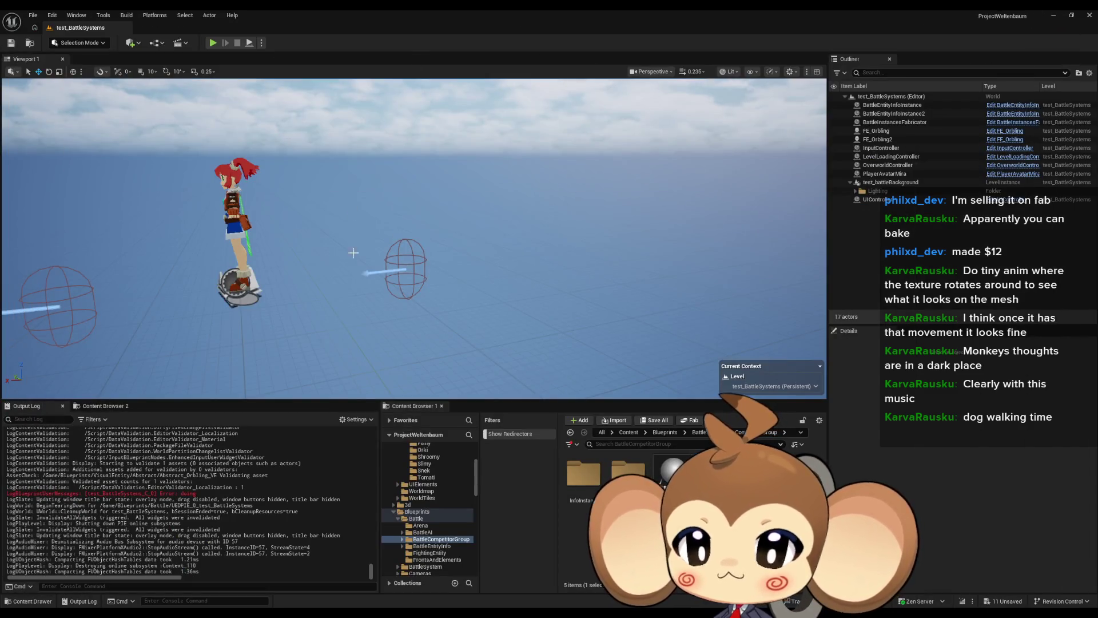
left_click(212, 40)
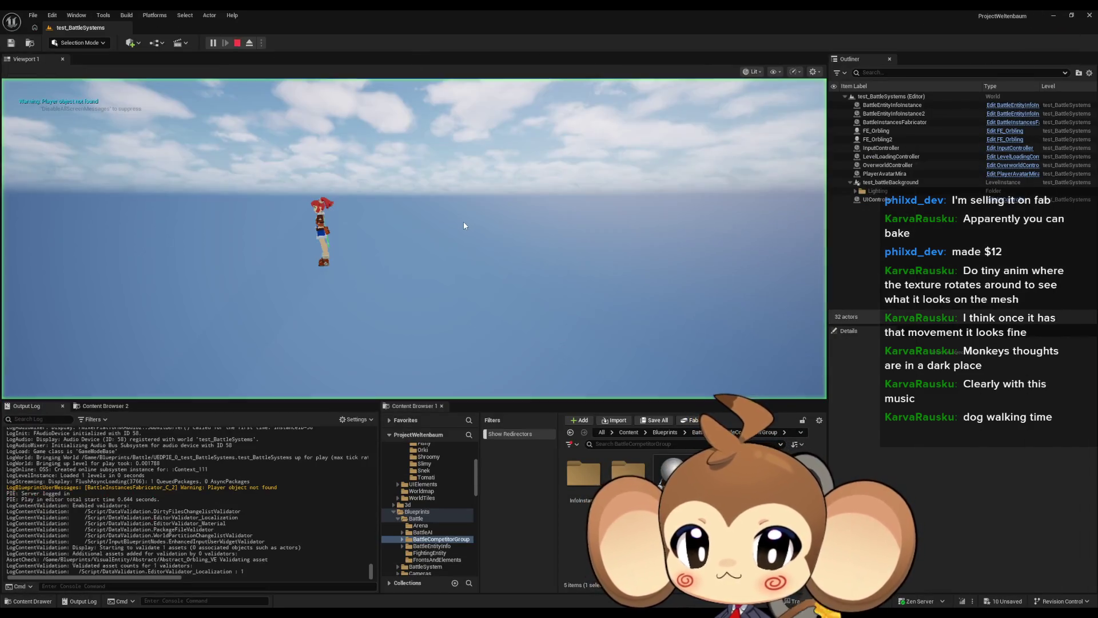
Step: Eject from the player, fly the camera to frame the character, then stop the test
left_click(250, 42)
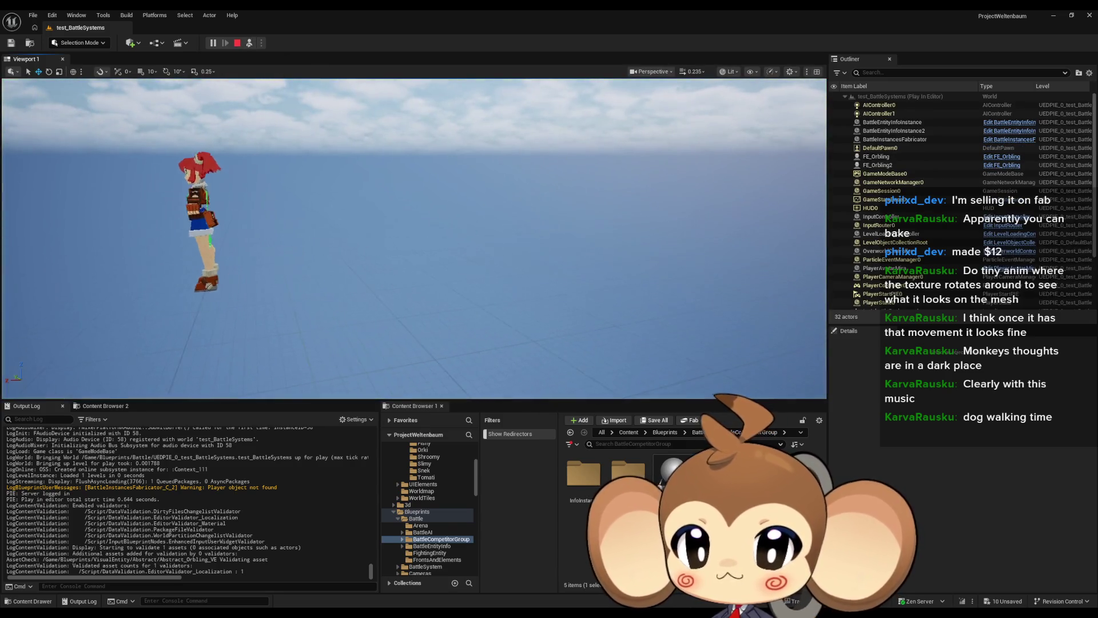
key("w")
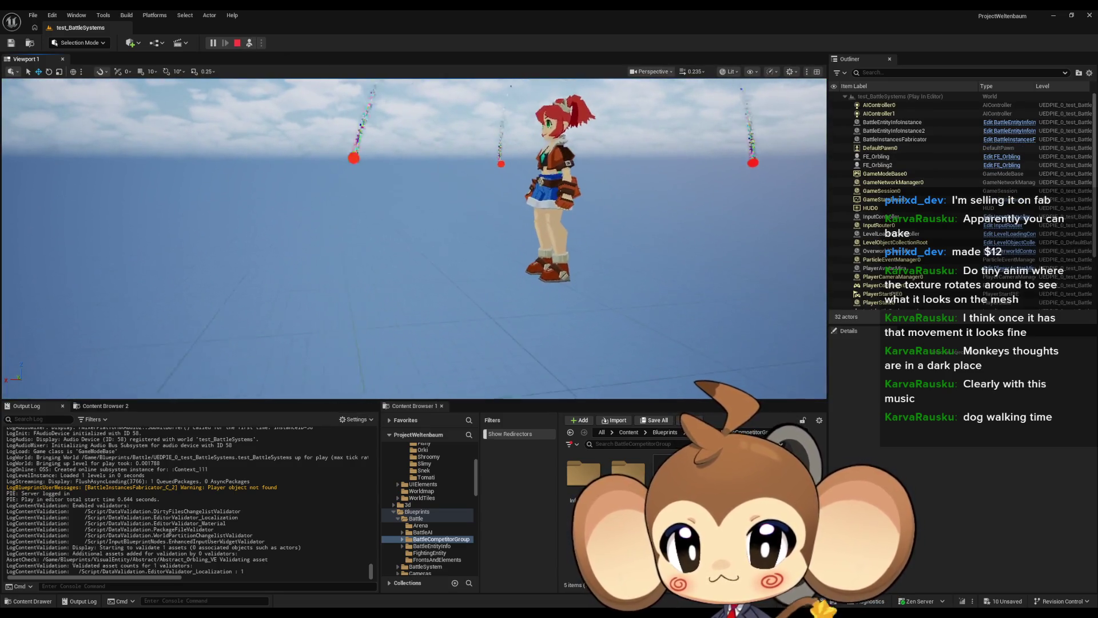
key("s")
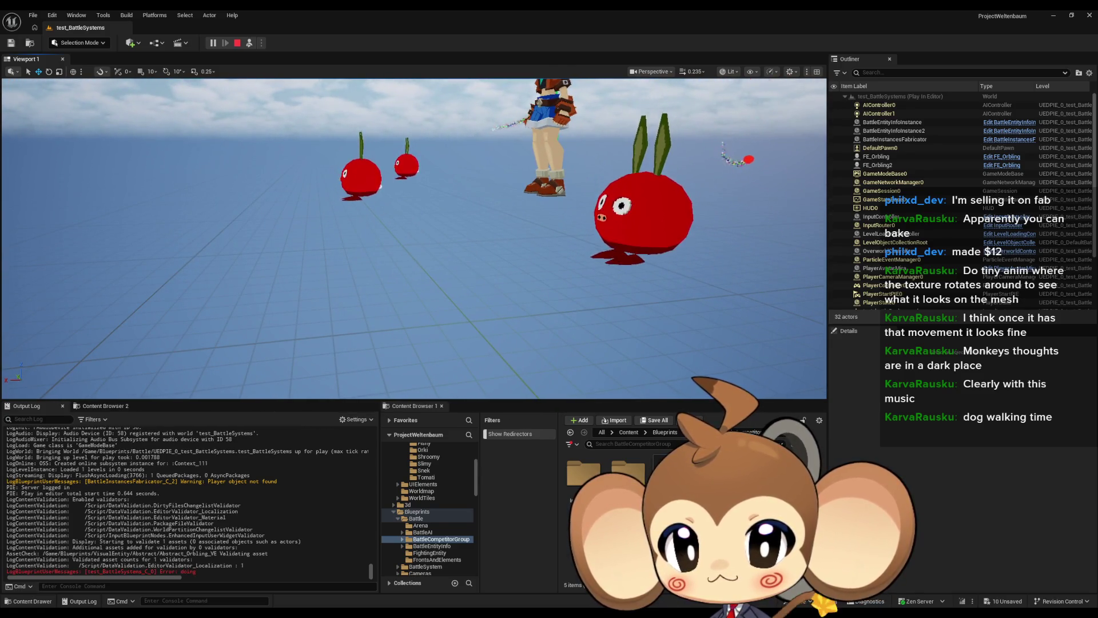
key("e")
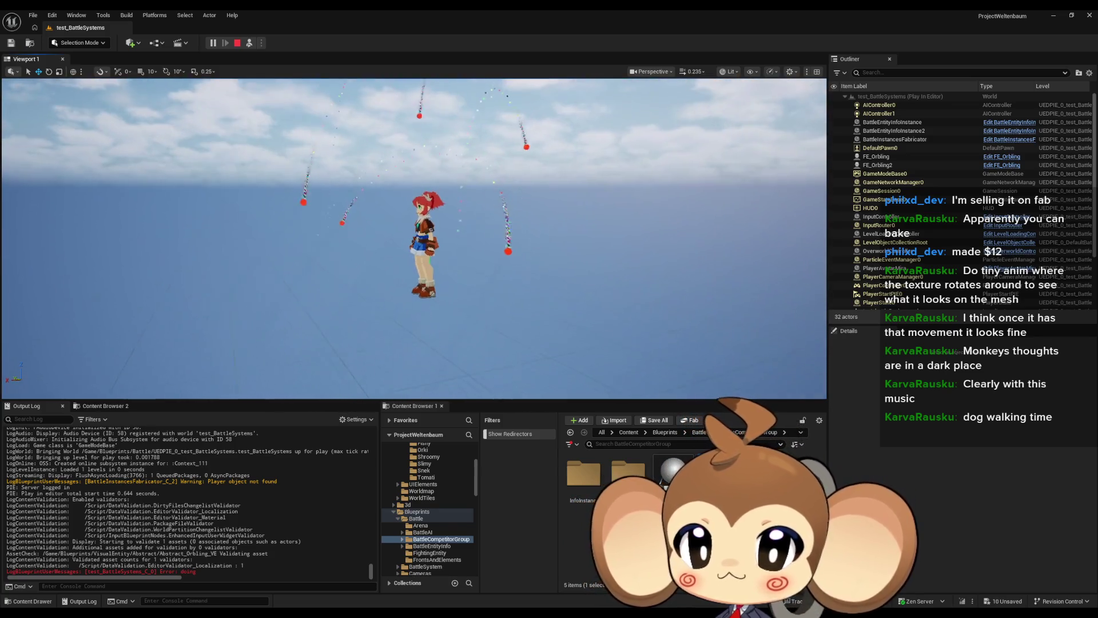
left_click(239, 44)
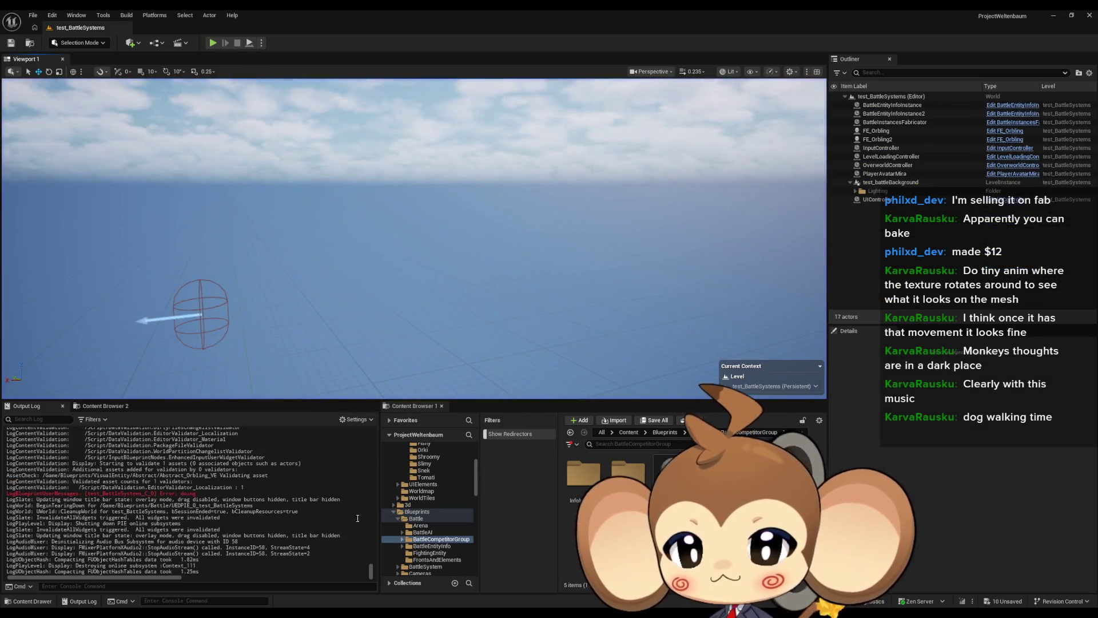
Step: Reset the attach node's location, rotation and scale rules to Keep World
mouse_move(462, 600)
left_click(477, 576)
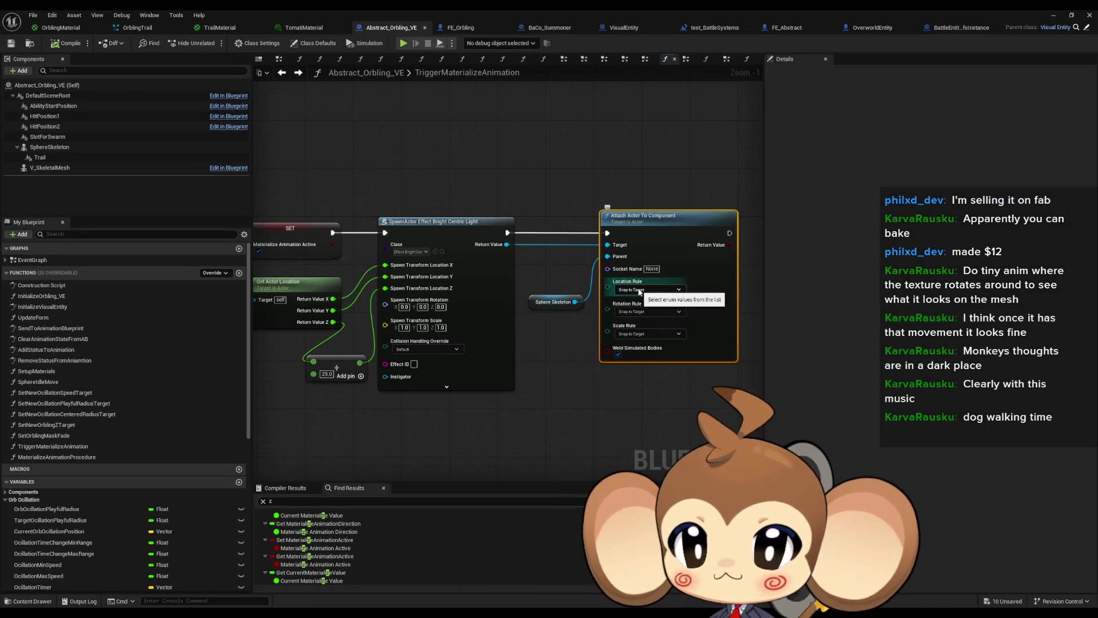
mouse_move(576, 307)
left_mouse_down()
mouse_move(669, 312)
mouse_move(526, 307)
left_mouse_up()
left_click(586, 307)
left_click(578, 320)
left_click(589, 327)
left_click(578, 342)
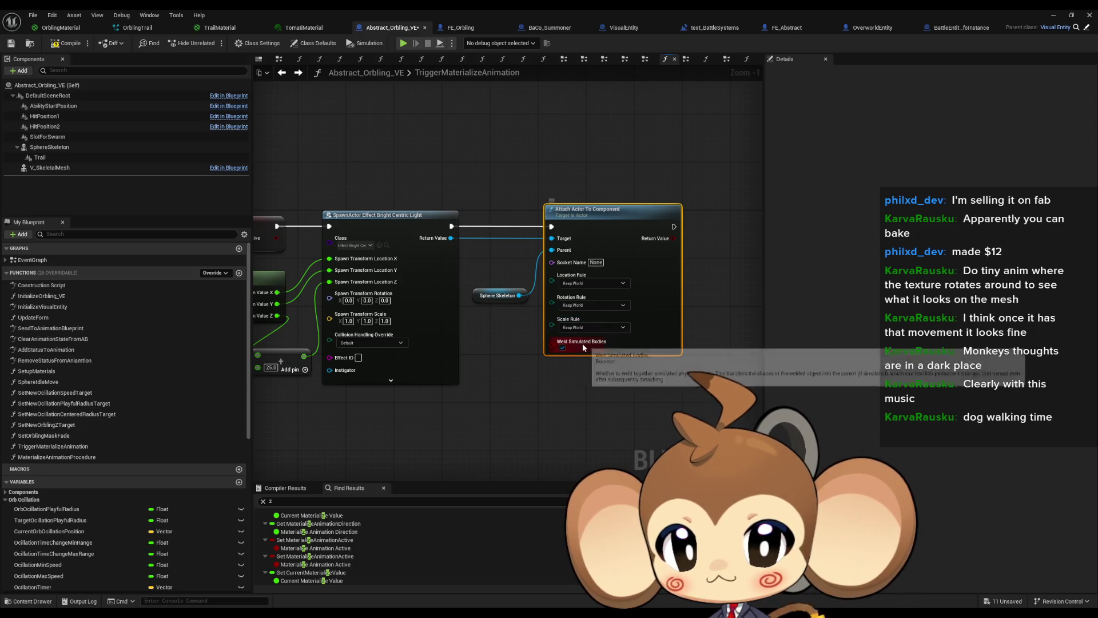
Step: Duplicate the Sphere Skeleton node and add a Get World Location node from it
left_click(497, 295)
key("ctrl+c")
left_click_drag(503, 321, 675, 331)
key("ctrl+v")
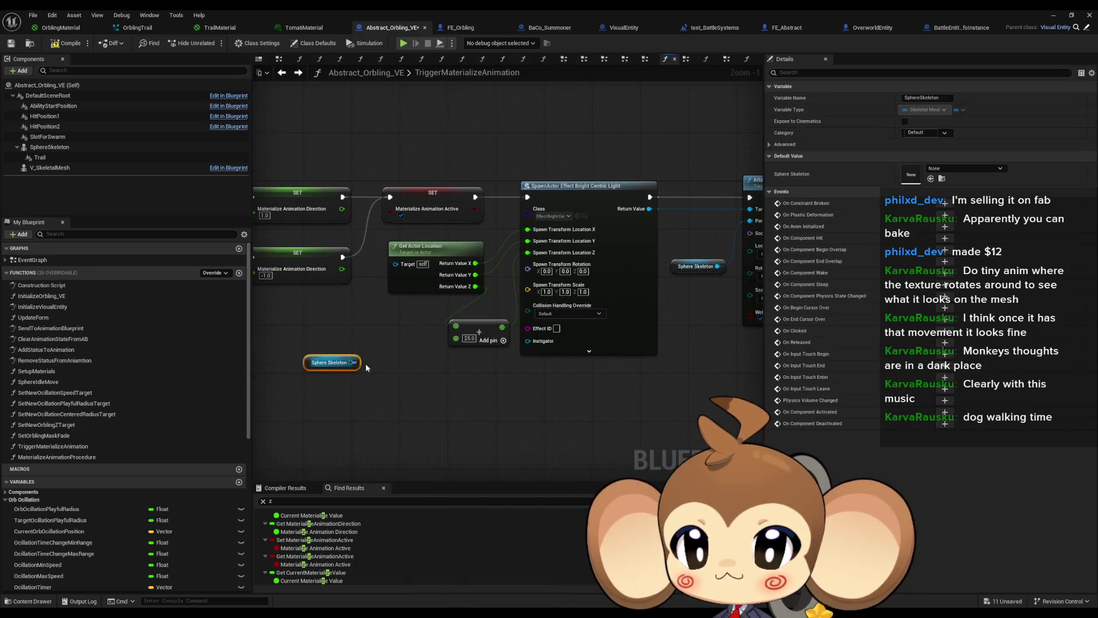
left_click_drag(365, 363, 387, 362)
type("get world")
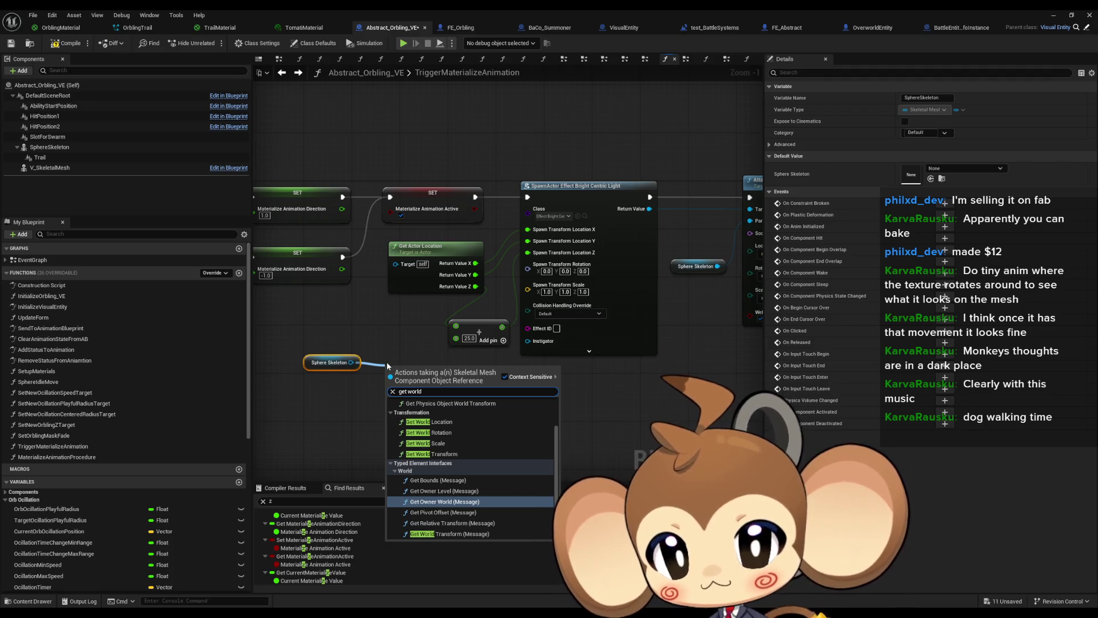
type(" loca")
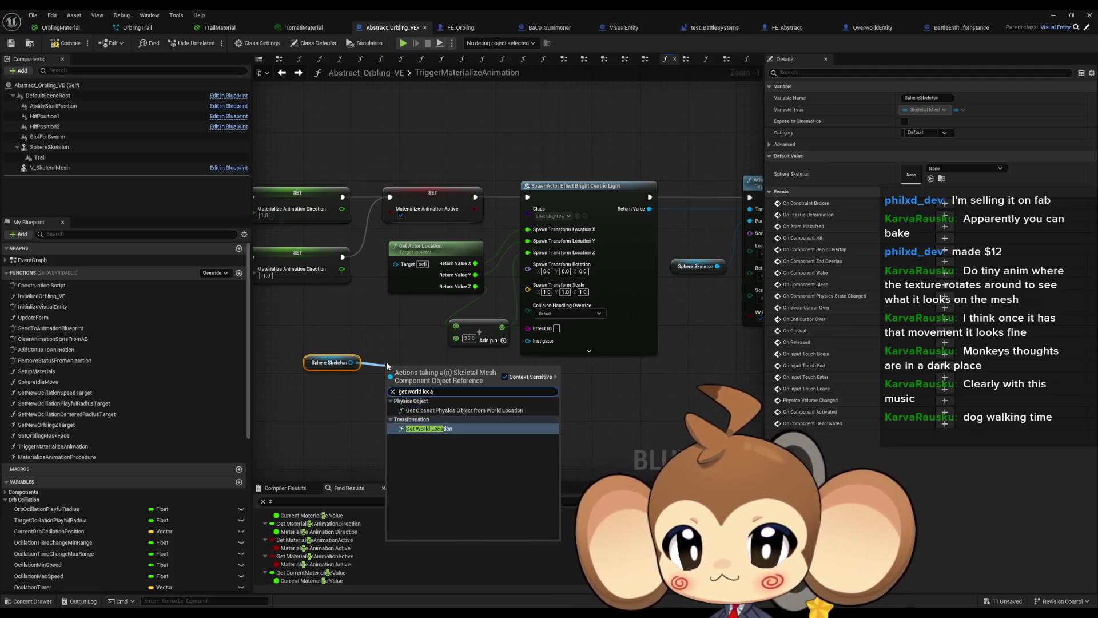
key("Return")
Step: Recombine Spawn Transform Location, feed it Sphere Skeleton's world location, and start a play test
mouse_move(457, 384)
left_mouse_down()
mouse_move(510, 298)
mouse_move(527, 235)
left_mouse_up()
left_click(528, 261)
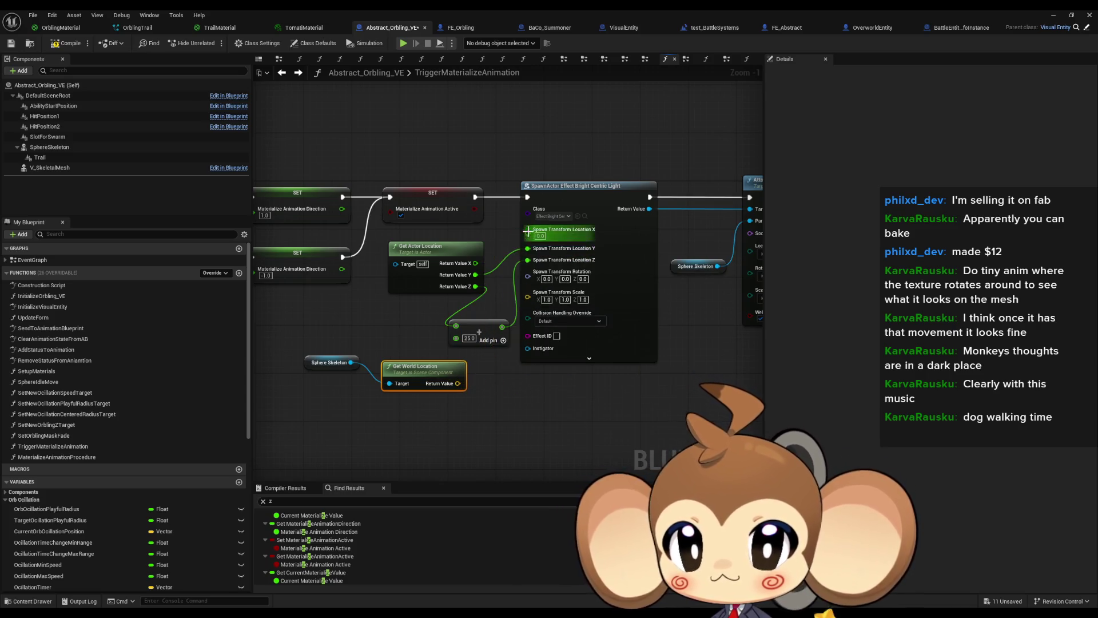
right_click(528, 261)
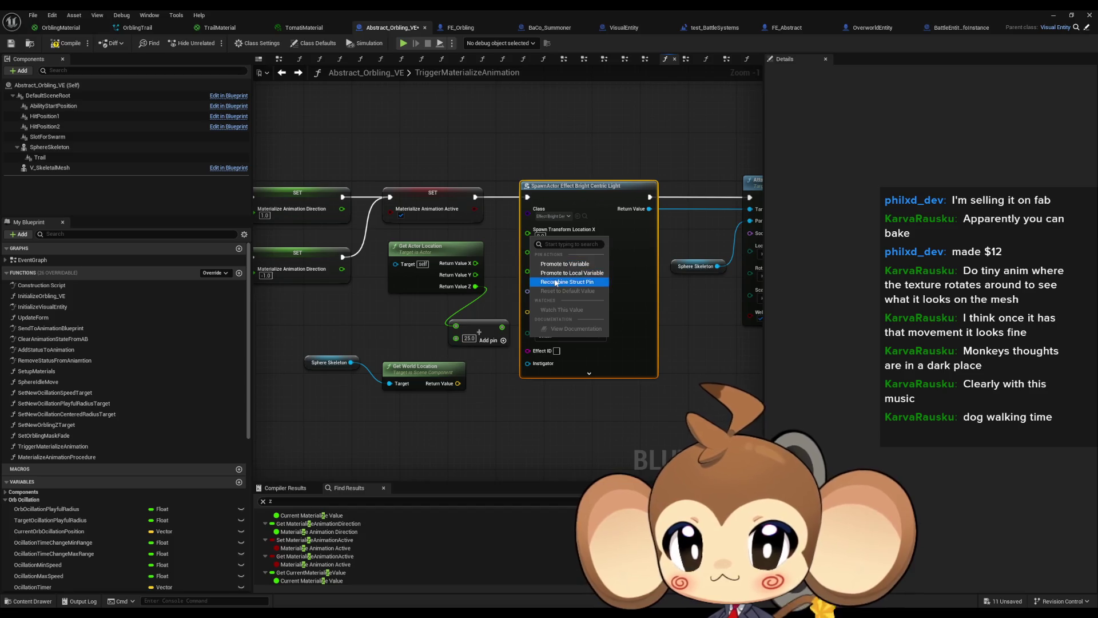
left_click(567, 280)
left_click_drag(457, 384, 527, 230)
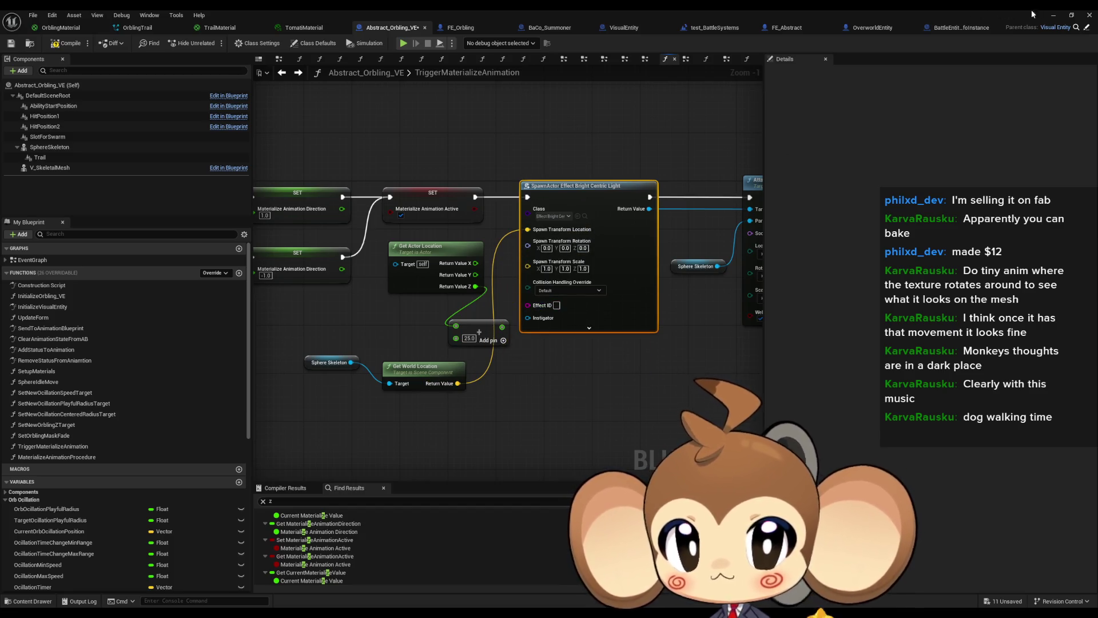
left_click(1053, 15)
left_click(216, 43)
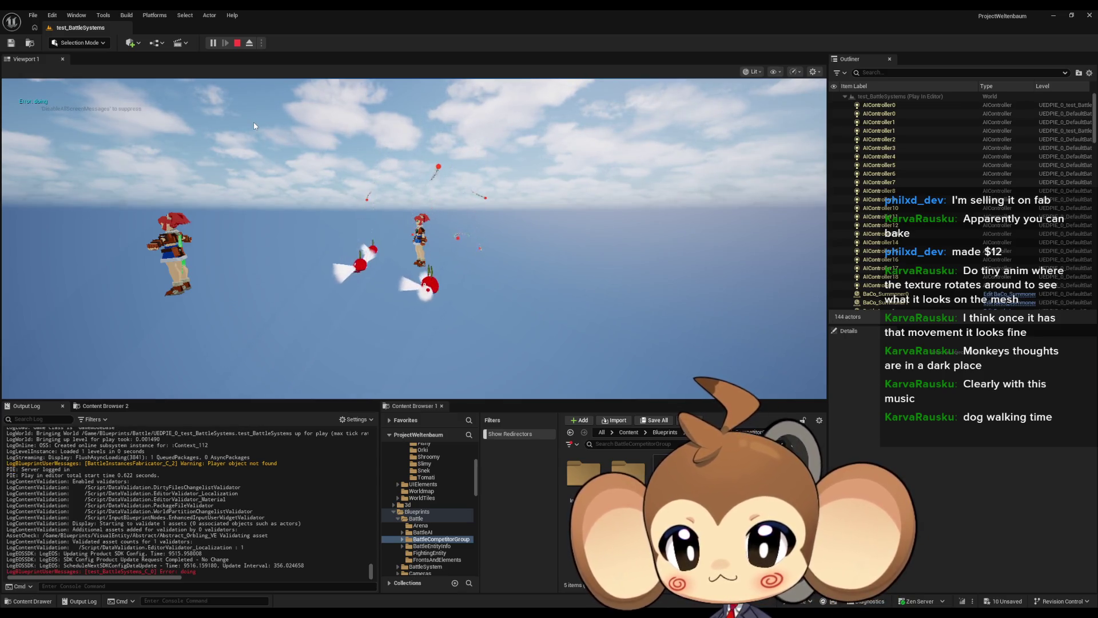
Step: Eject to look up at the spawning orblings, pause and resume the game, then stop the play test
left_click(250, 44)
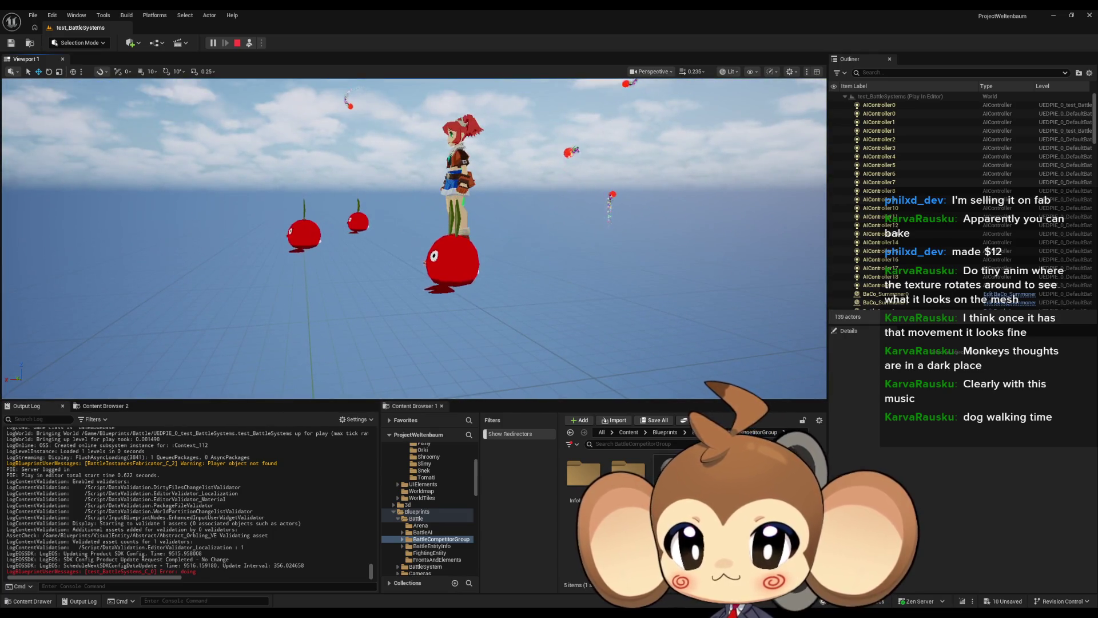
mouse_move(415, 240)
left_mouse_down()
mouse_move(415, 154)
mouse_move(415, 189)
left_mouse_up()
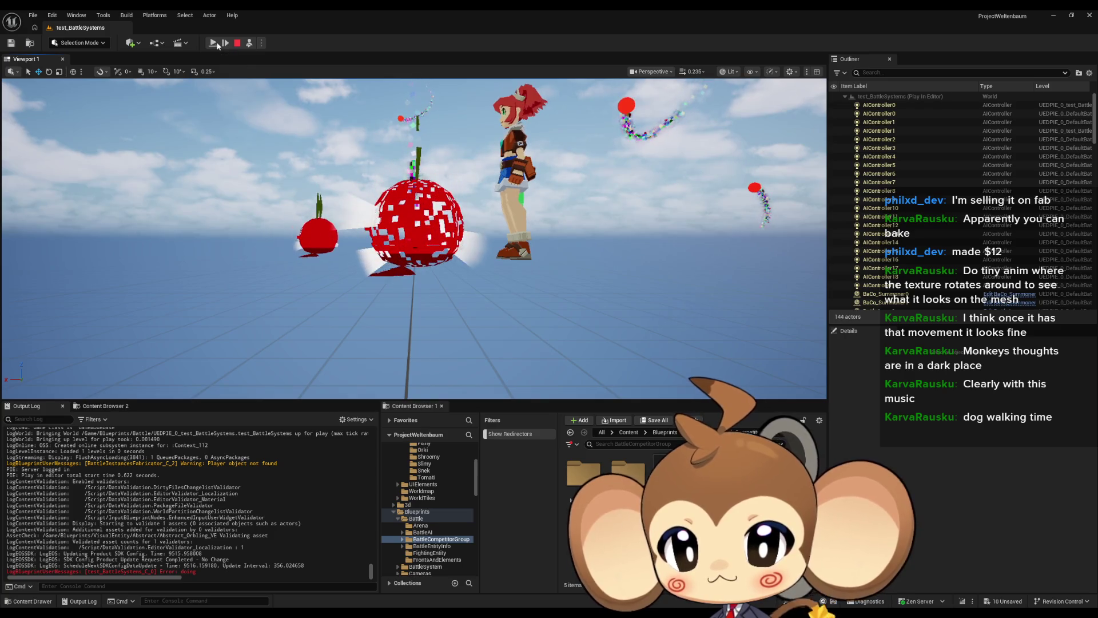
left_click(217, 43)
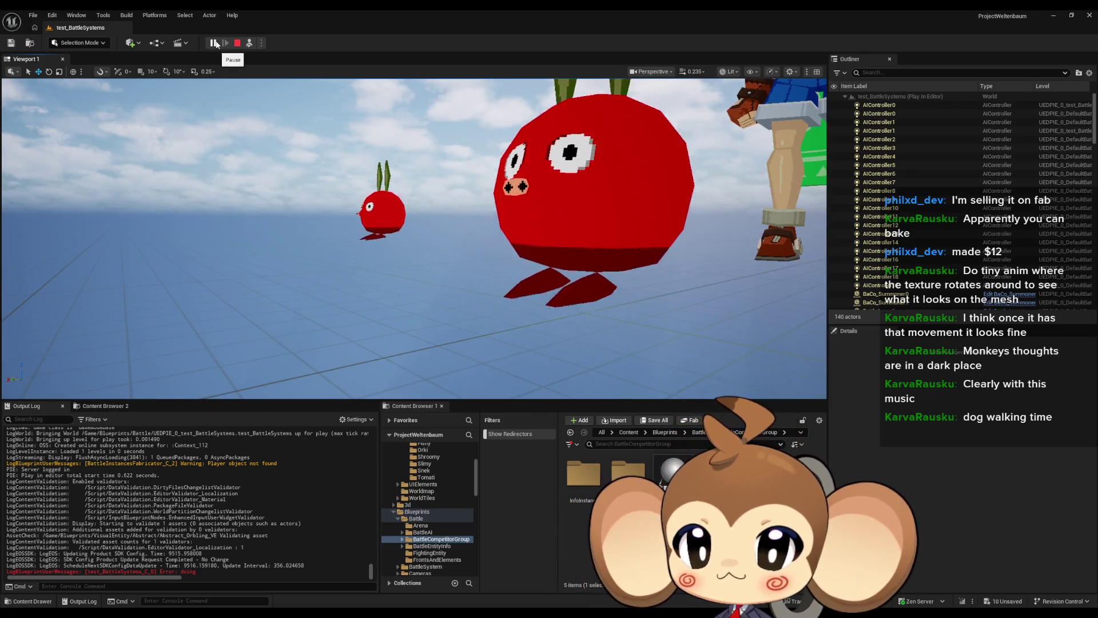
left_click(215, 43)
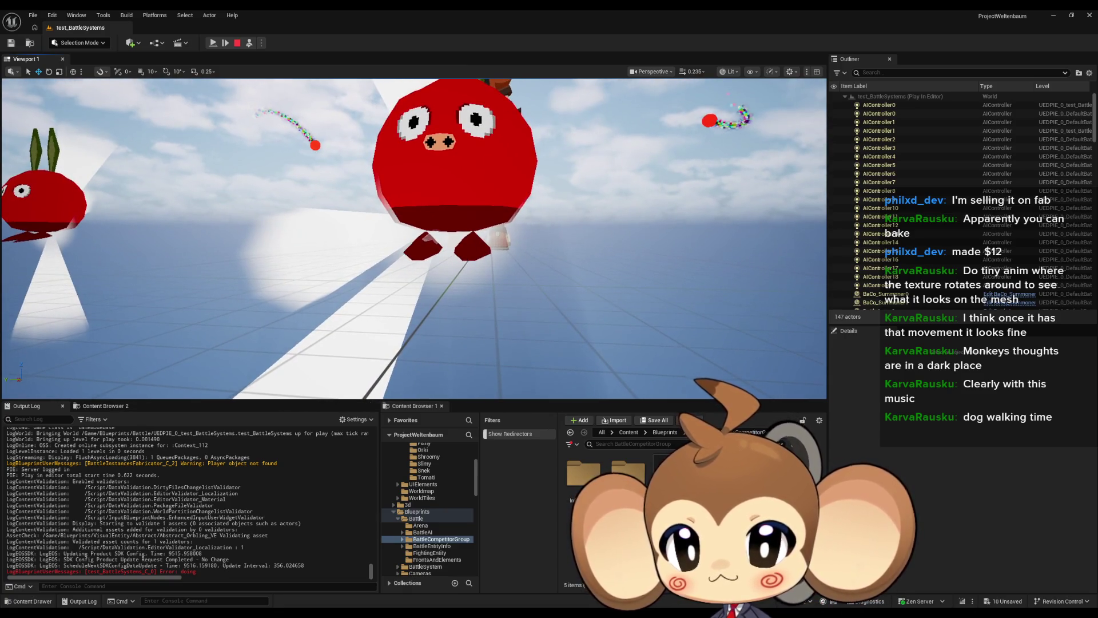
left_click(213, 43)
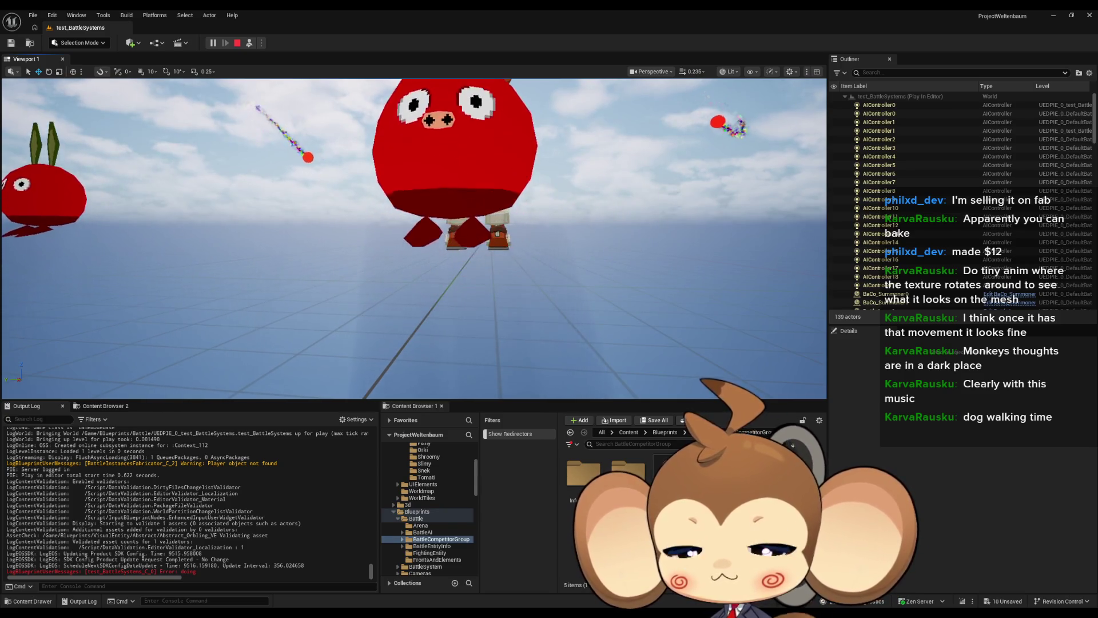
key("Escape")
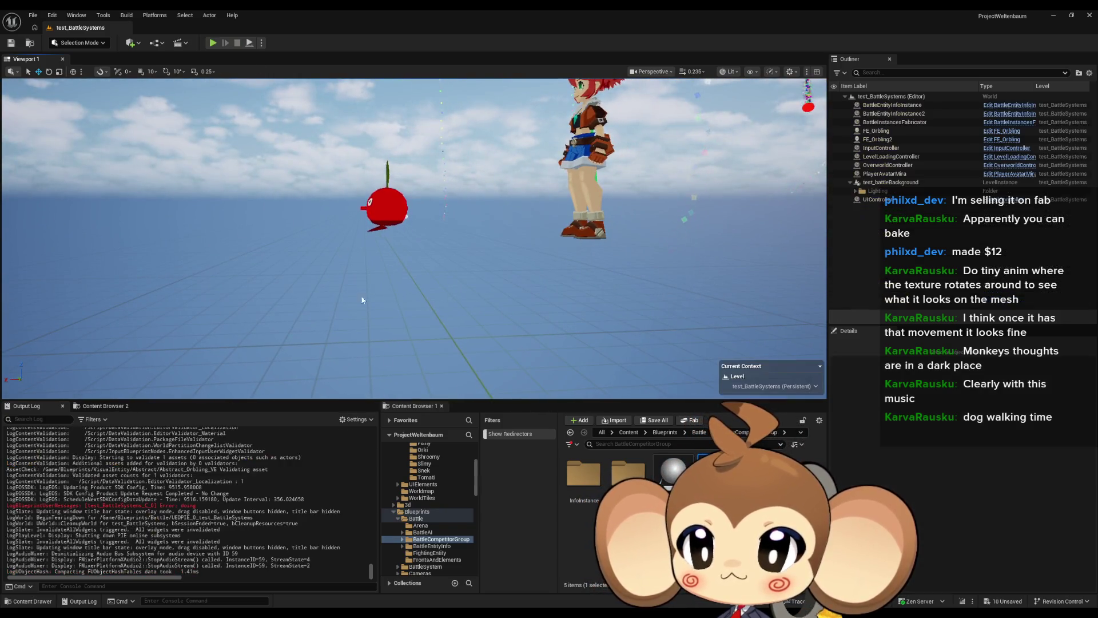
Step: Float the Abstract_Orbling_VE blueprint editor aside and browse to Blueprints > VisualEntity for the orbling data table
left_click(472, 572)
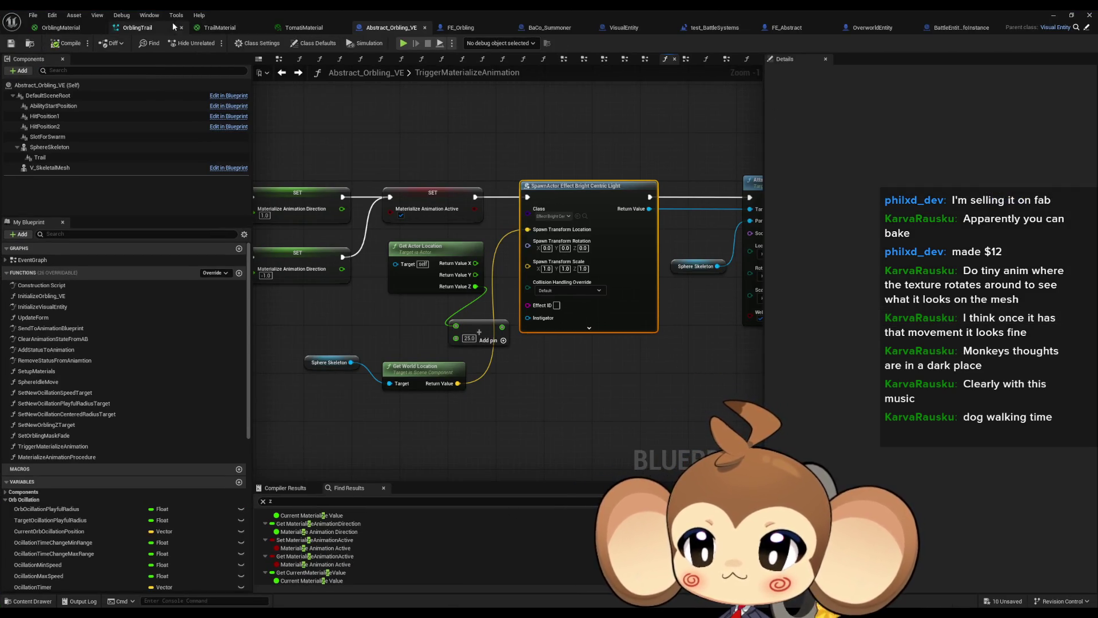
double_click(441, 15)
left_click_drag(632, 121, 564, 57)
left_click(664, 433)
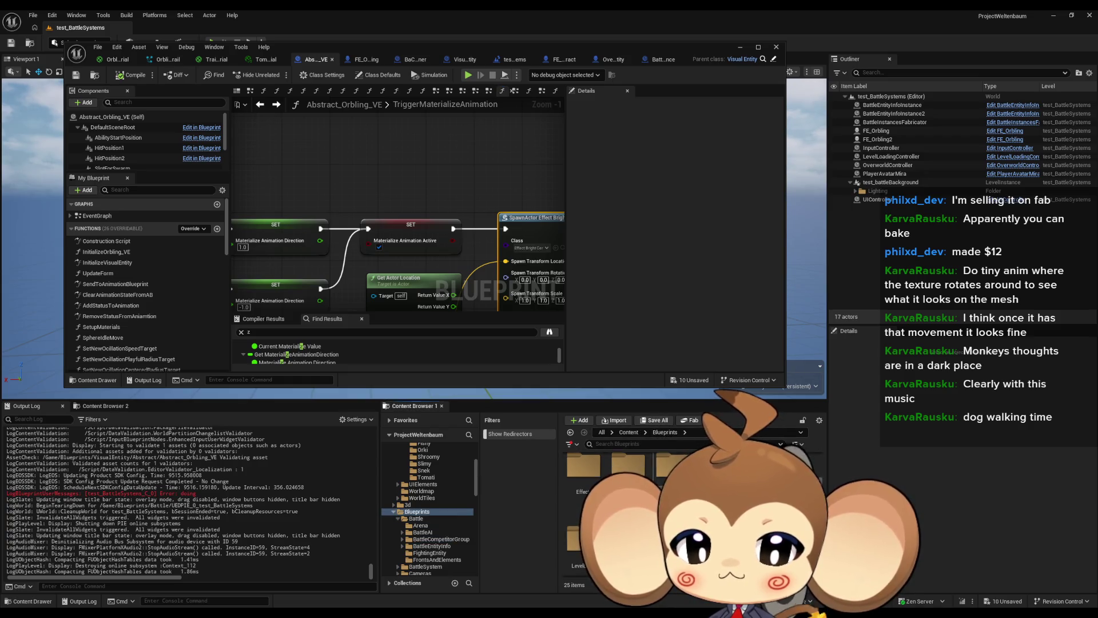
left_click(423, 511)
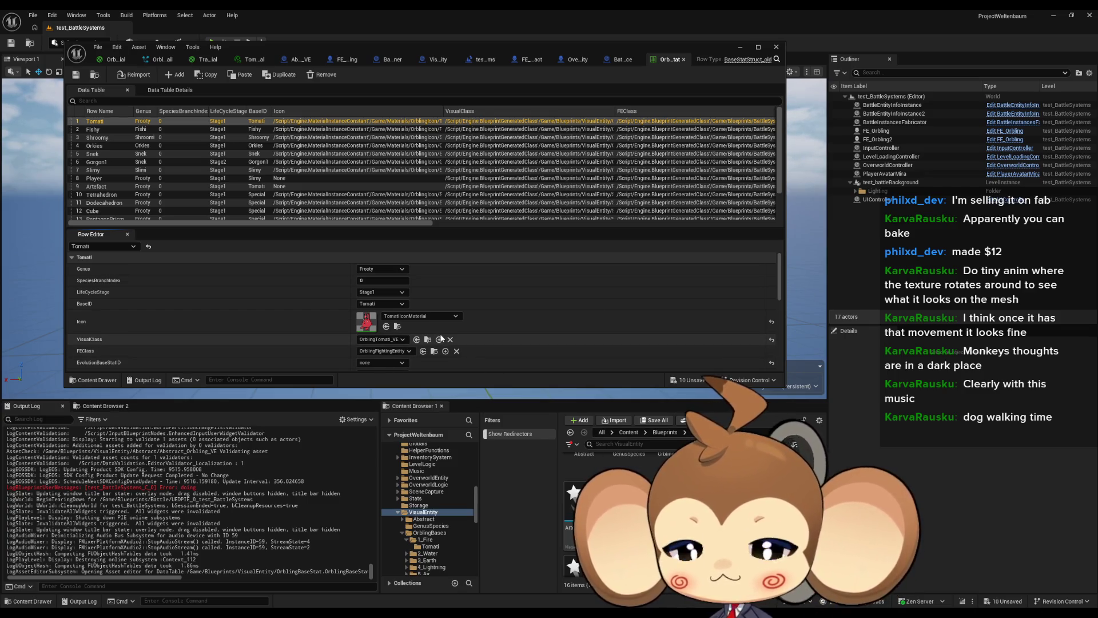
Step: Browse the Content Browser to Blueprints > Battle > BattleEntityInfo
scroll(487, 366, "down", 1)
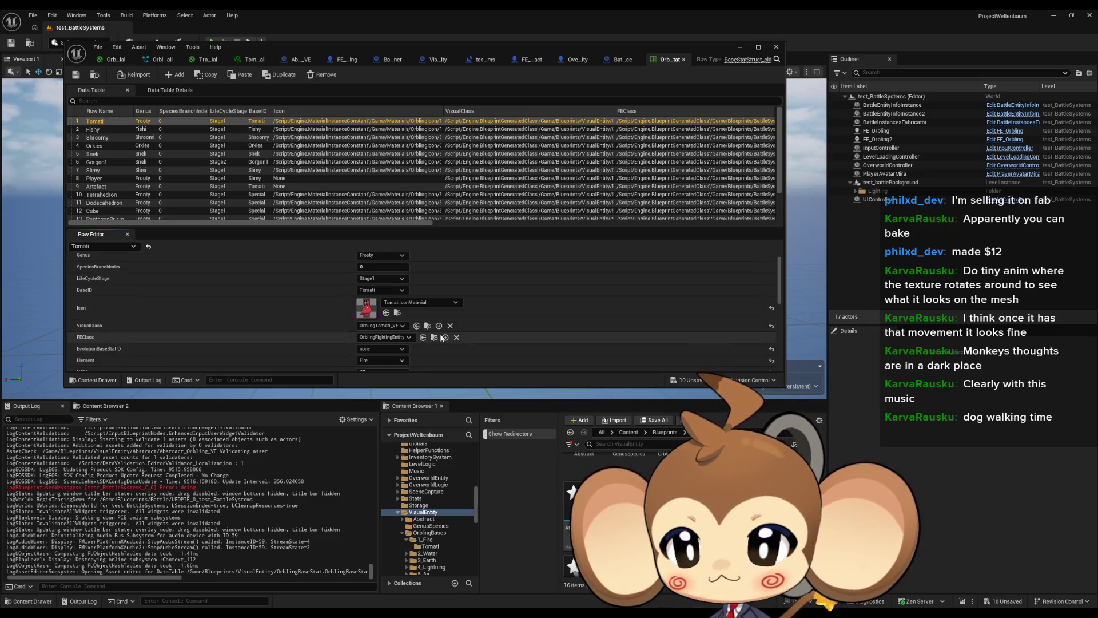
left_click(629, 433)
double_click(673, 467)
double_click(583, 475)
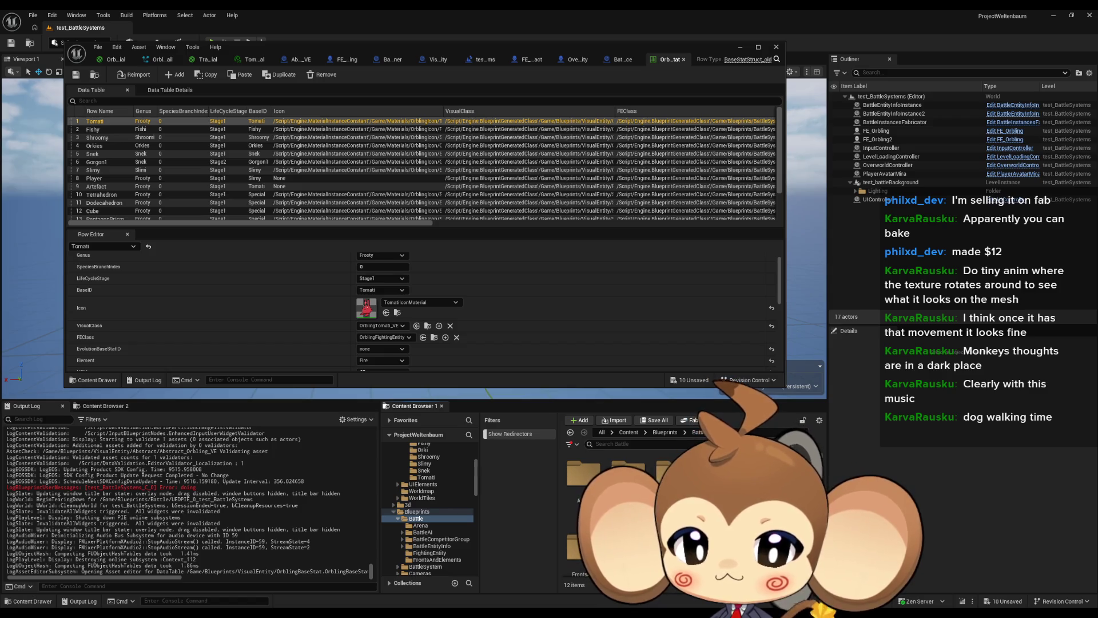
double_click(717, 475)
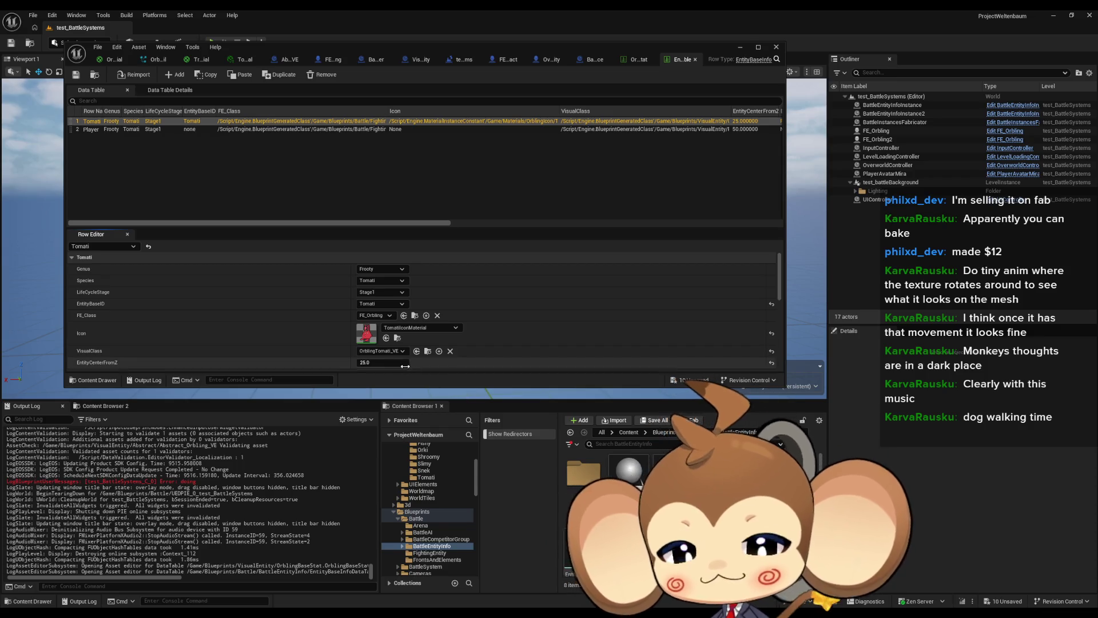
Step: Set Tomati's EntityCenterFromZ to 40, save the data table, and start a play test
type("0")
key("Return")
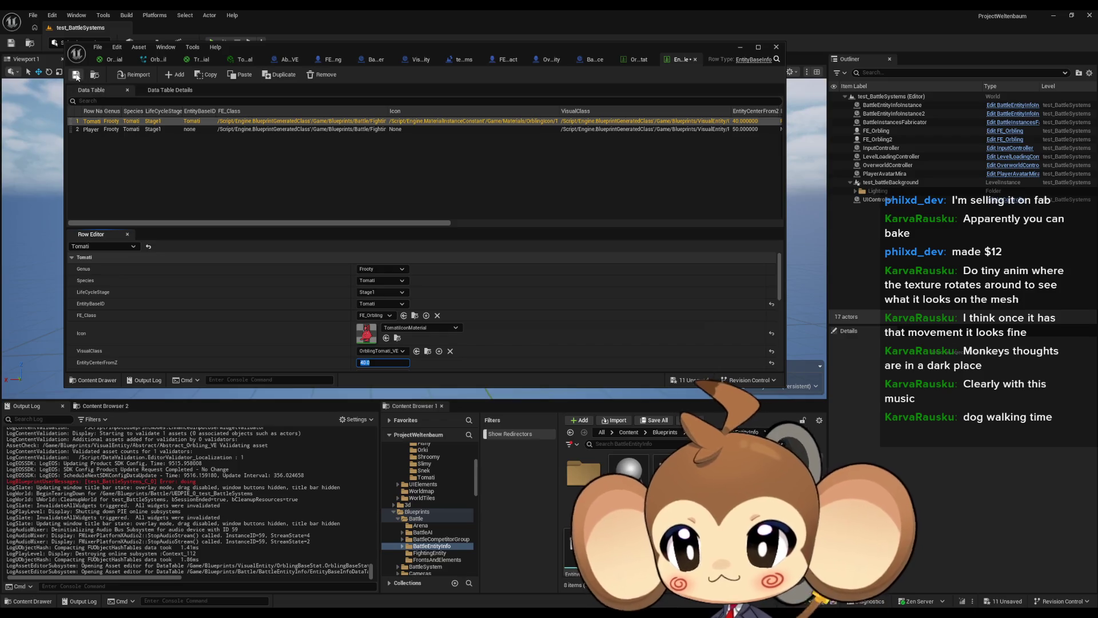
left_click(77, 76)
left_click(740, 47)
left_click(224, 39)
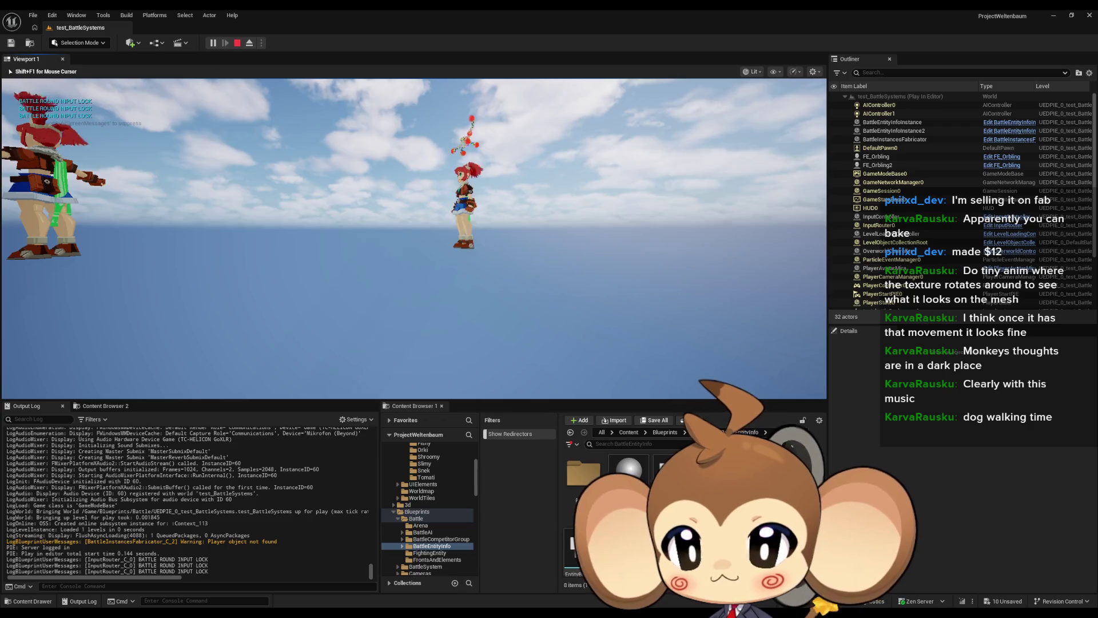
Step: Eject from the player, delete the grey DefaultPawn sphere, watch the orblings, then stop play
key("shift+F1")
left_click(250, 43)
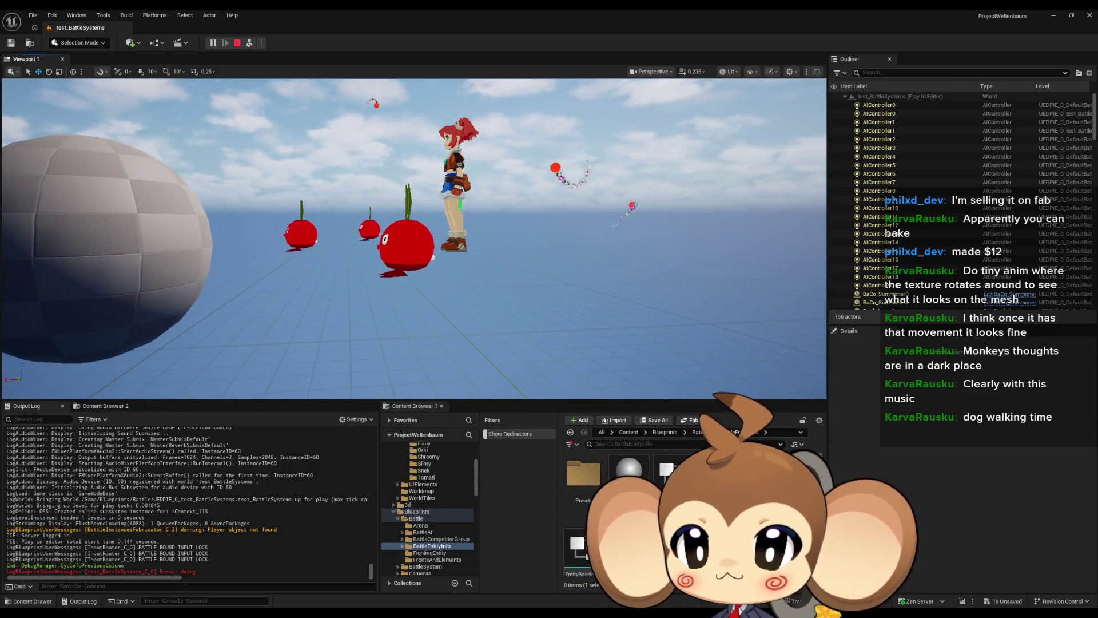
left_click(162, 290)
key("Delete")
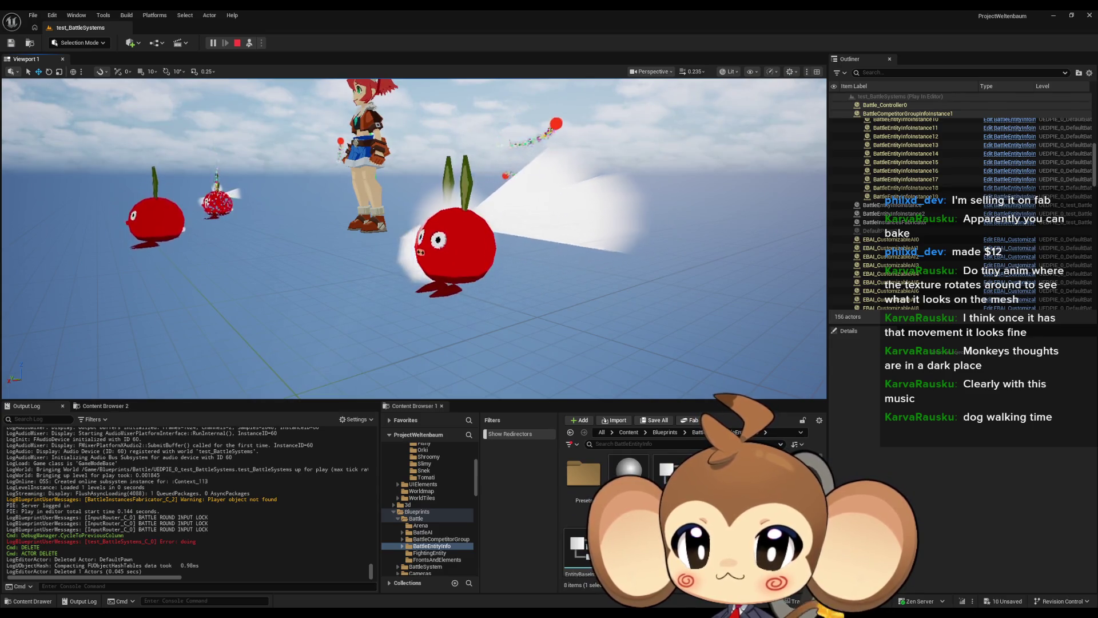
left_click(238, 43)
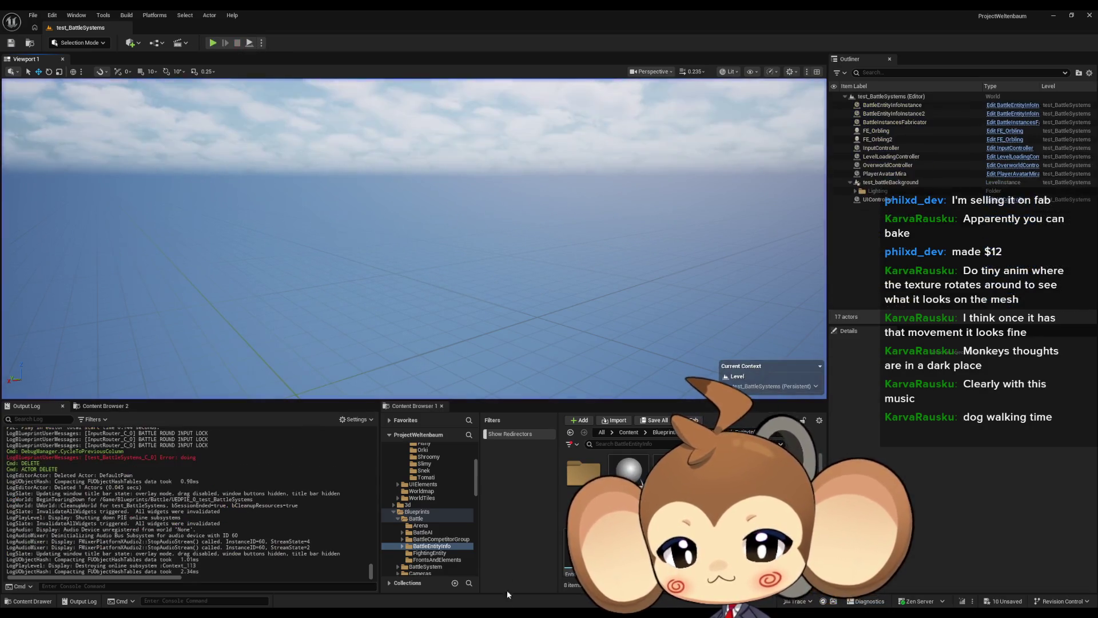
Step: Reopen the entity info data table and change Tomati's EntityCenterFromZ to 30
double_click(575, 546)
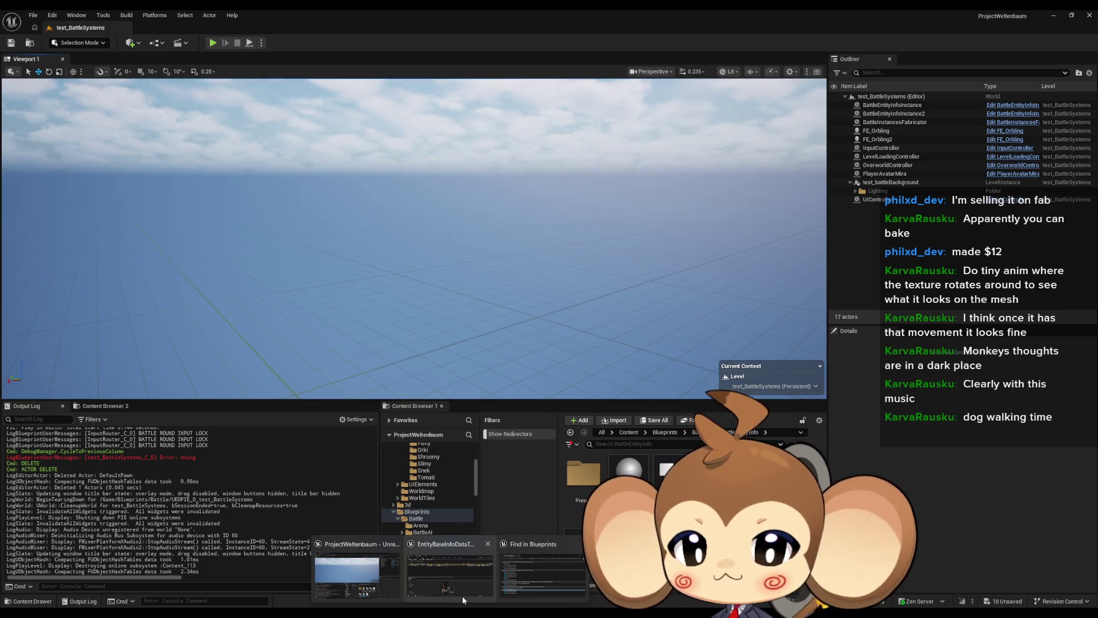
type("30")
key("Return")
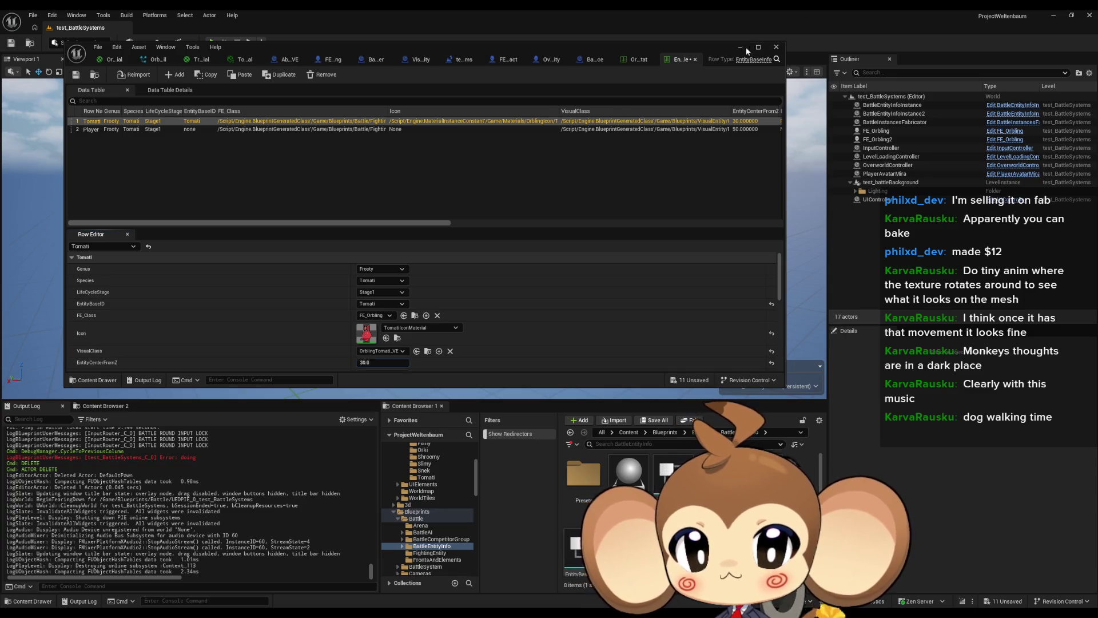
left_click(746, 46)
Step: Play the level, eject, delete the DefaultPawn sphere and zoom around the materializing orblings
key("alt+p")
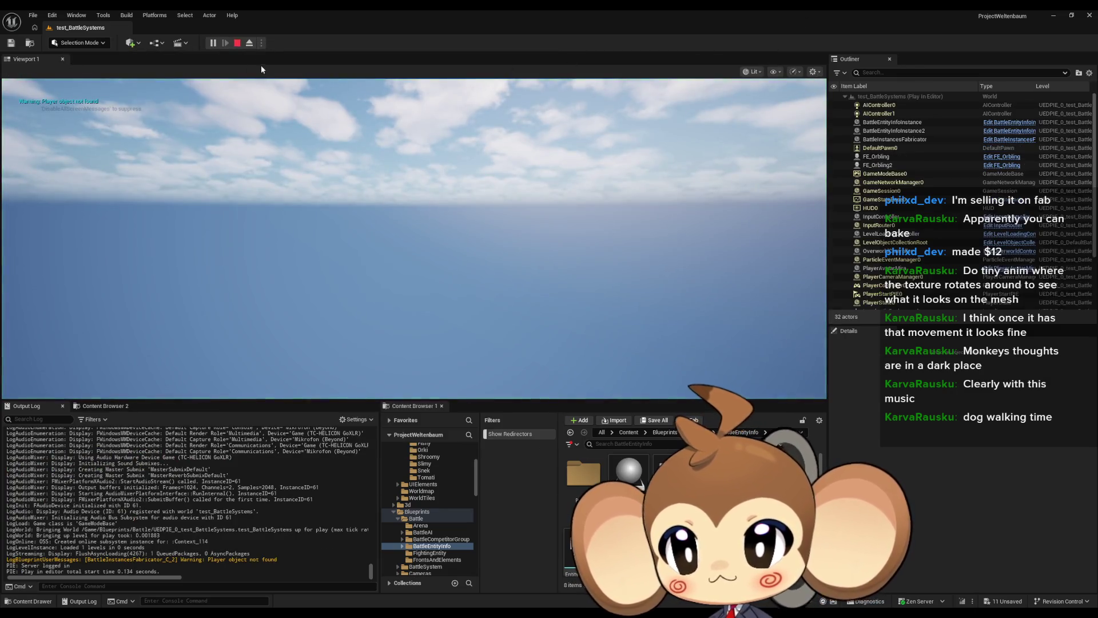
left_click(250, 44)
left_click(576, 254)
key("Delete")
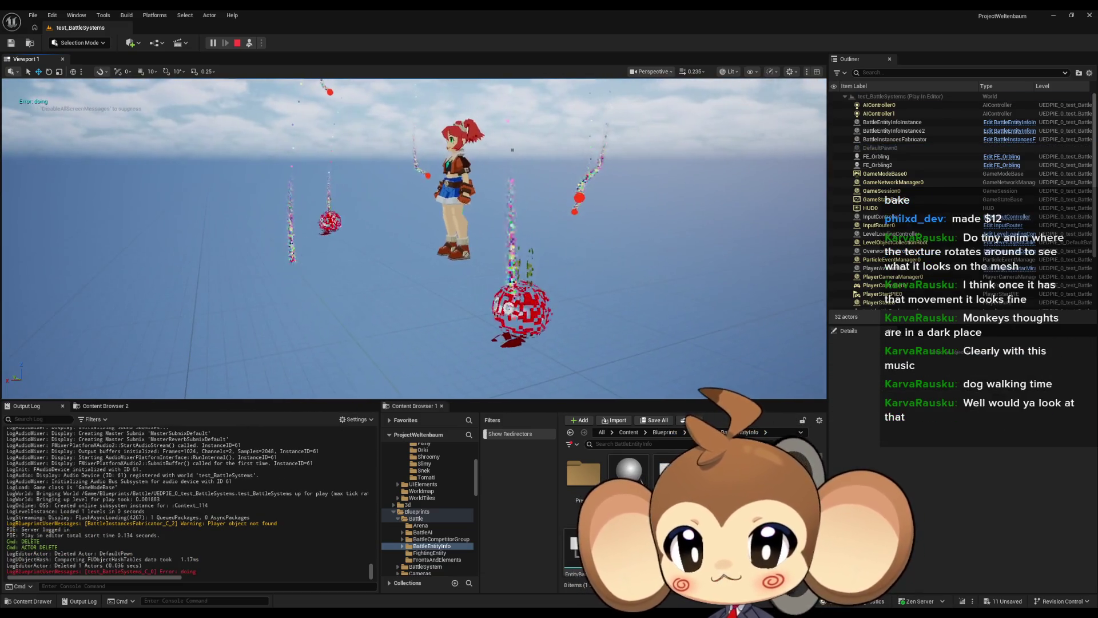
scroll(414, 238, "down", 5)
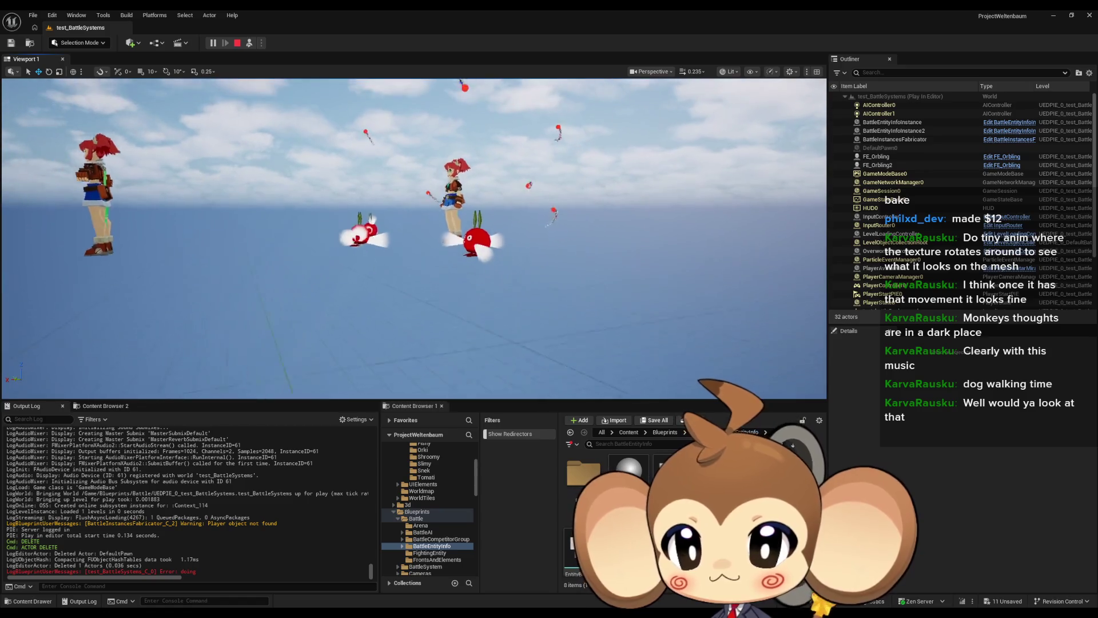
scroll(414, 238, "up", 4)
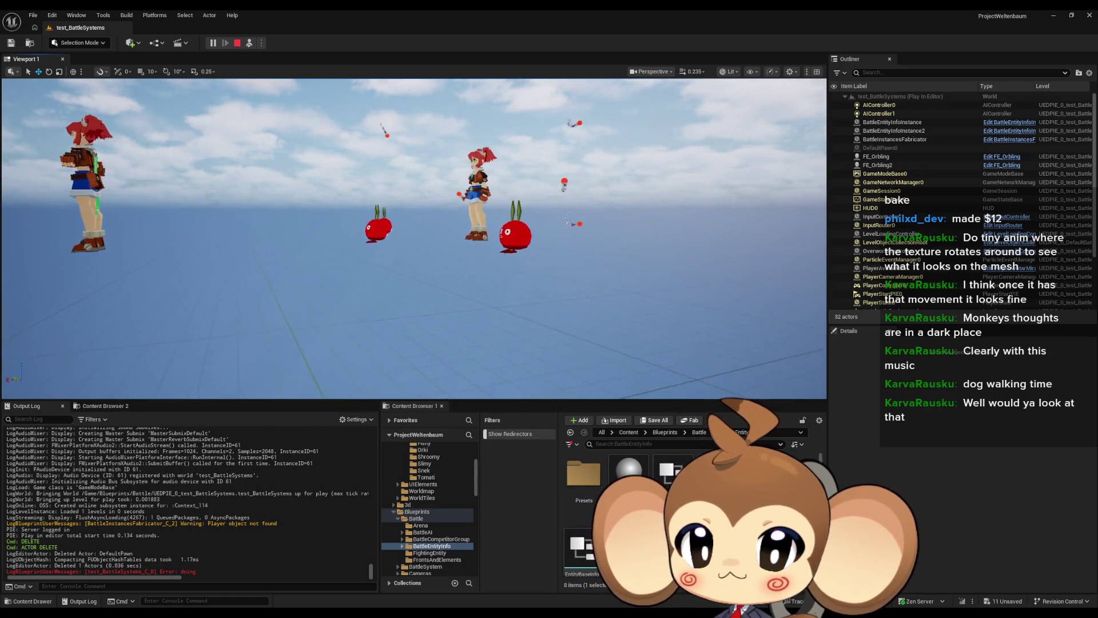
scroll(515, 272, "up", 3)
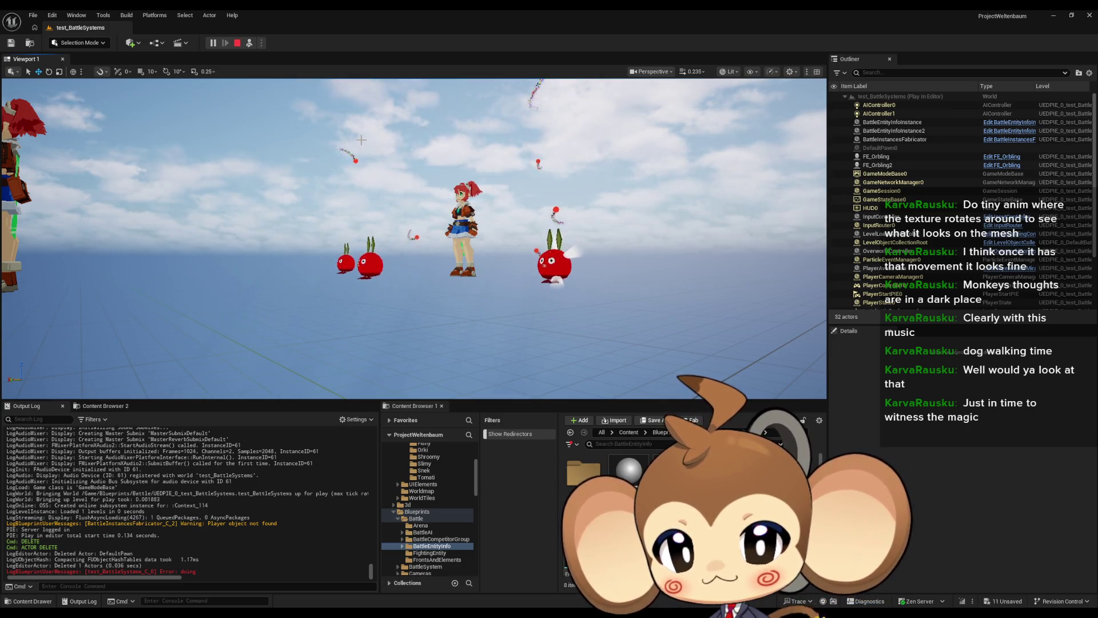
Step: Stop the play test and switch to the FE_Orbling blueprint in the editor window
left_click(238, 43)
mouse_move(448, 612)
left_click(448, 581)
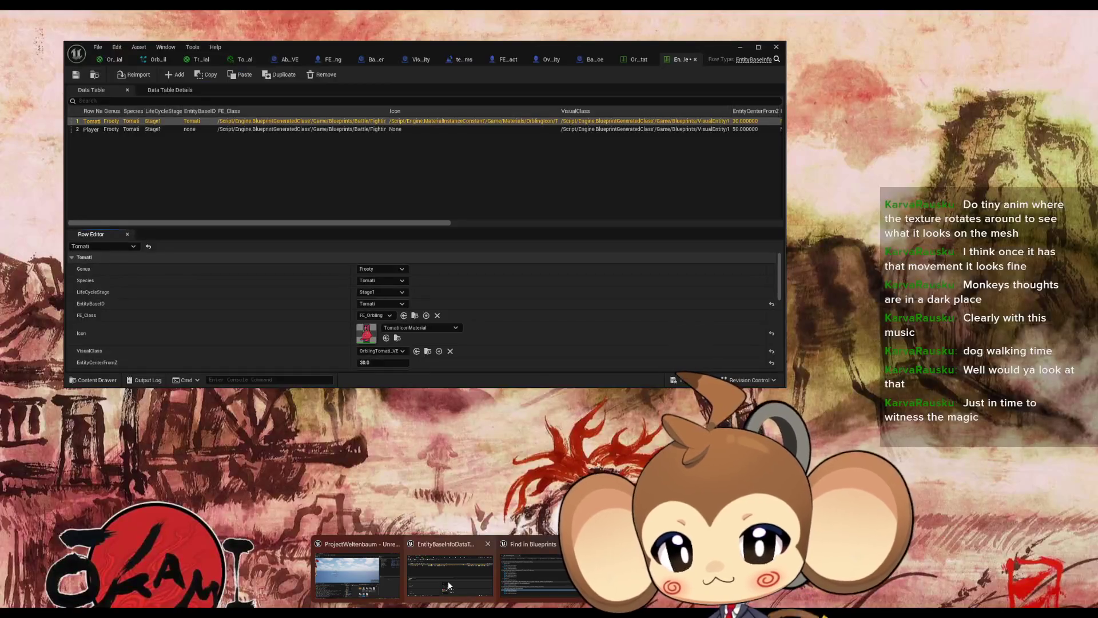
left_click(448, 581)
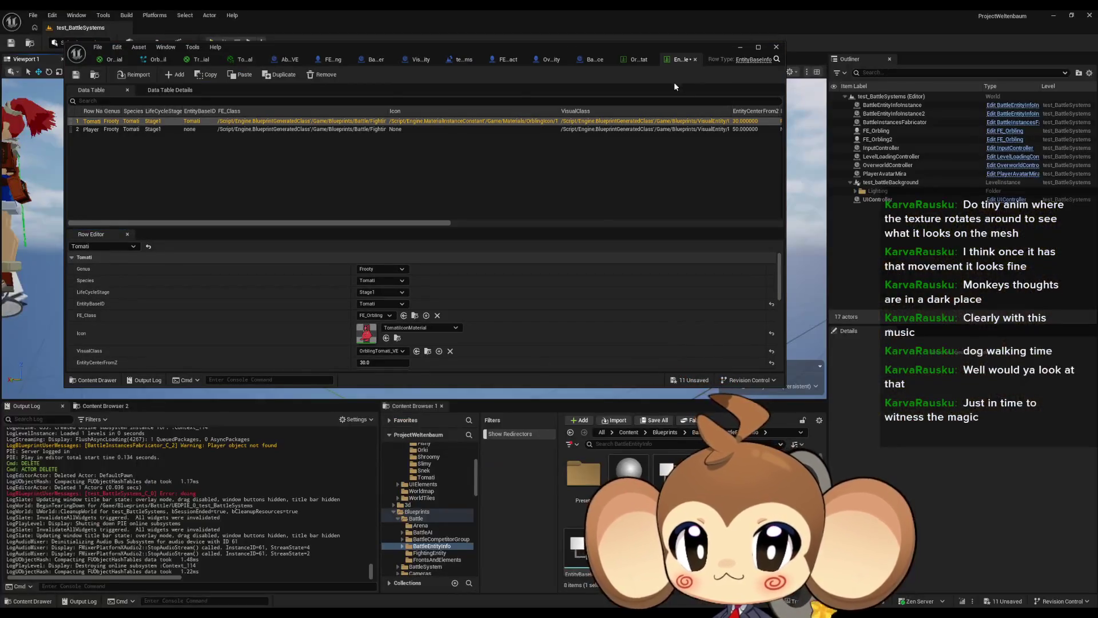
left_click(330, 60)
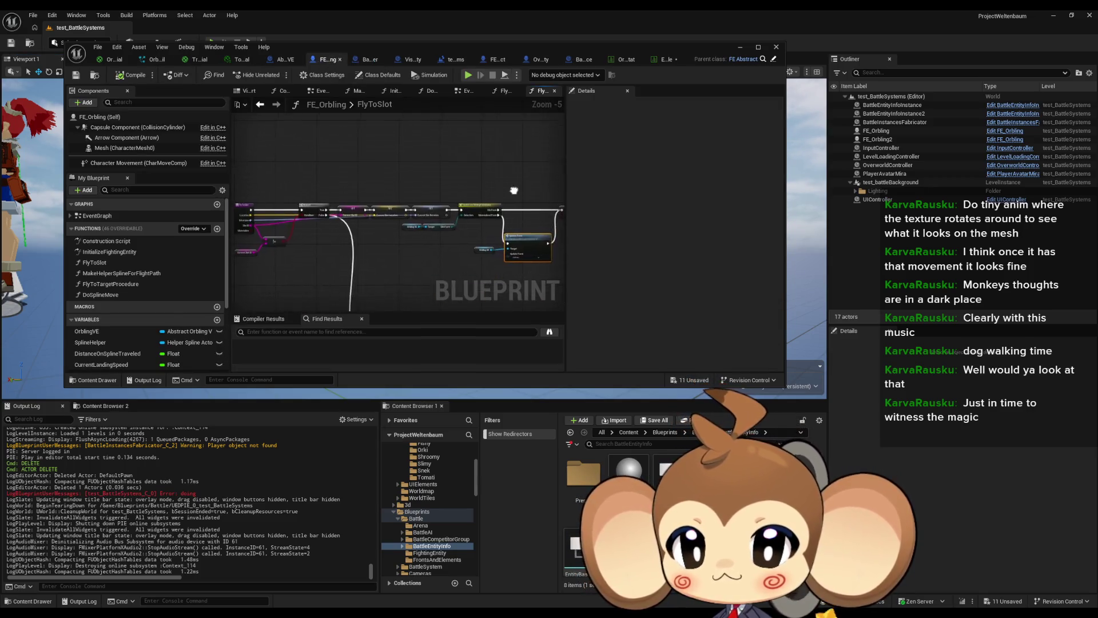
Step: Maximize the blueprint editor and pan out across the FlyToSlot graph around Update Form
left_click_drag(414, 52, 465, 146)
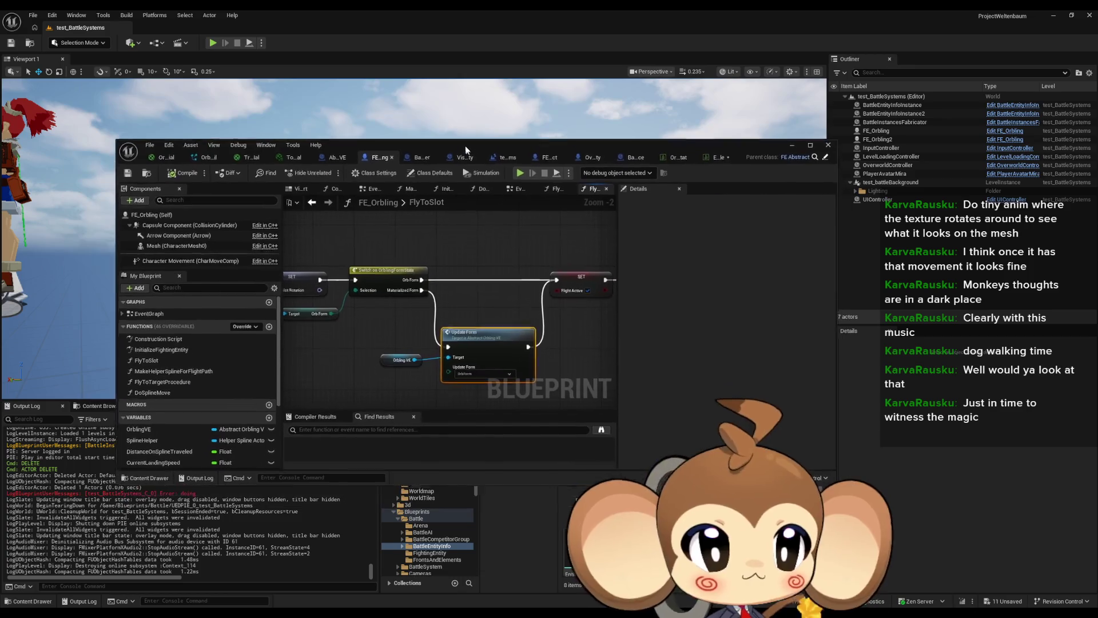
double_click(464, 143)
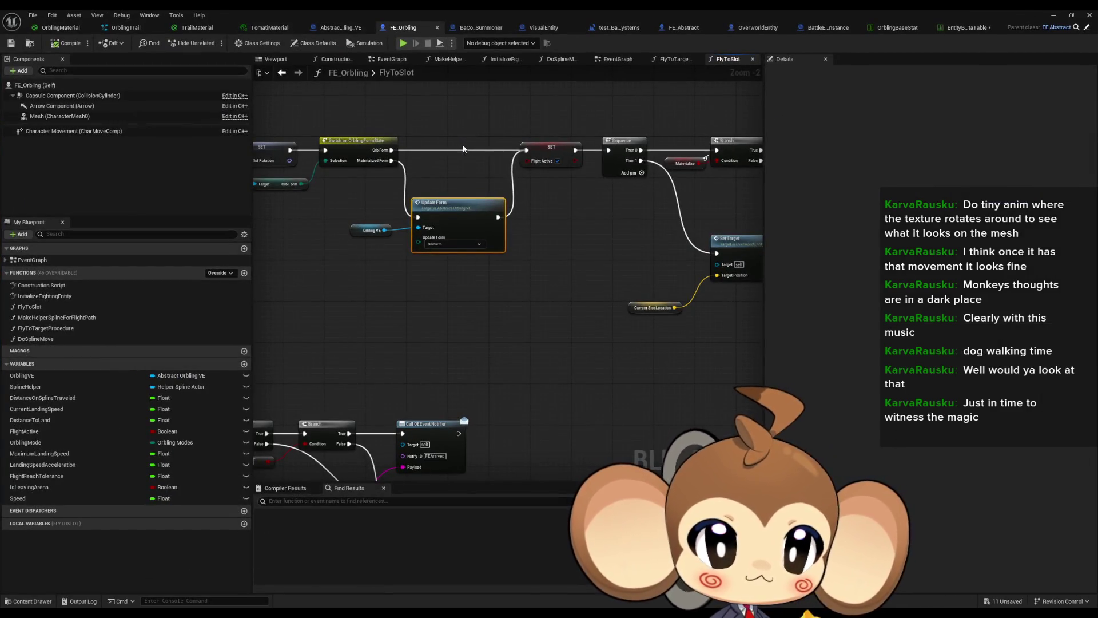
left_click(510, 324)
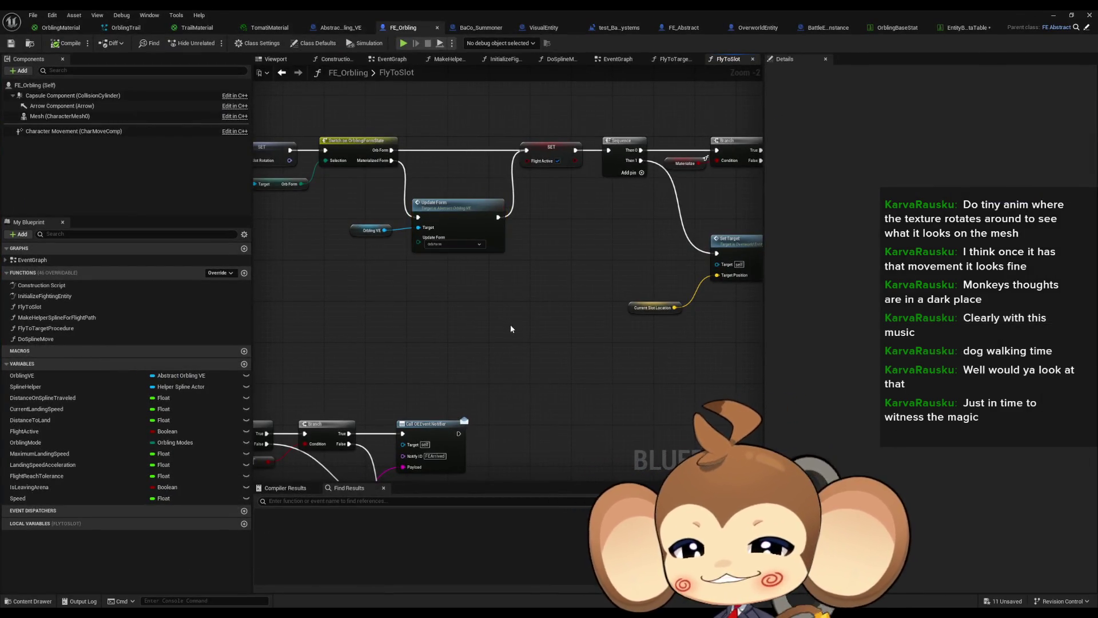
left_click_drag(510, 324, 583, 327)
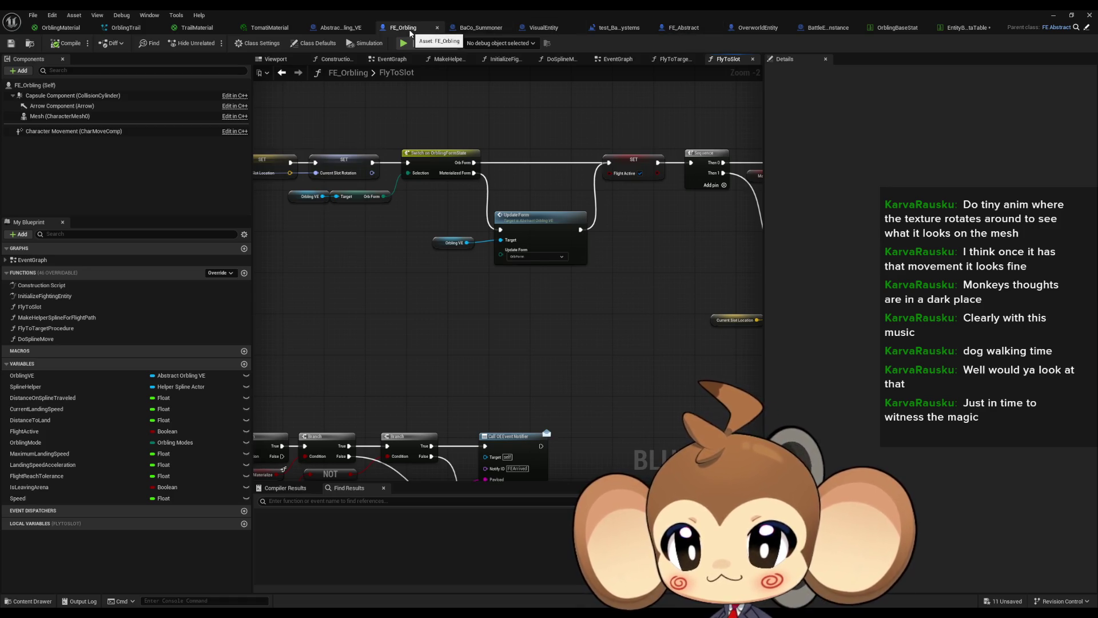
scroll(515, 234, "down", 4)
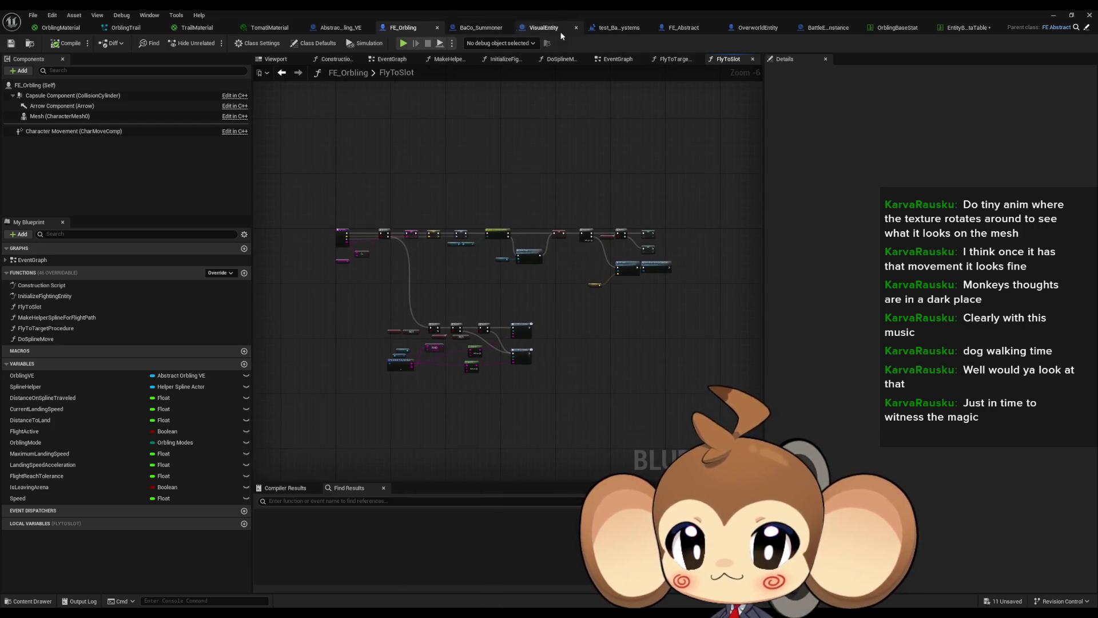
Step: In Abstract_Orbling_VE, delete the Get Actor Location offset nodes and move Get World Location beside the spawn node
left_click(343, 29)
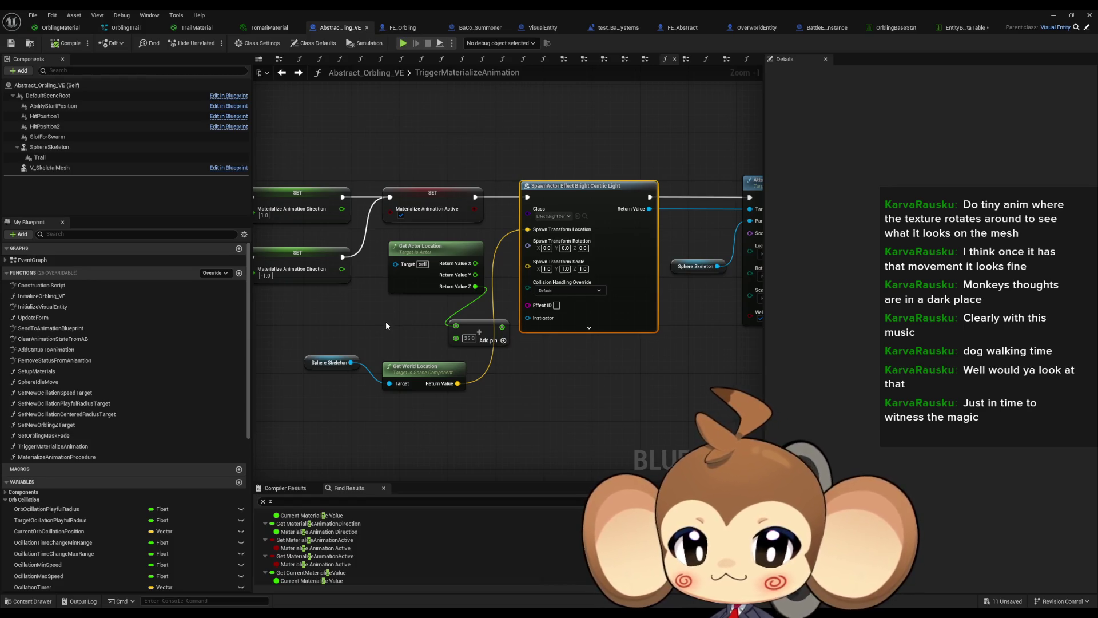
left_click_drag(446, 304, 544, 345)
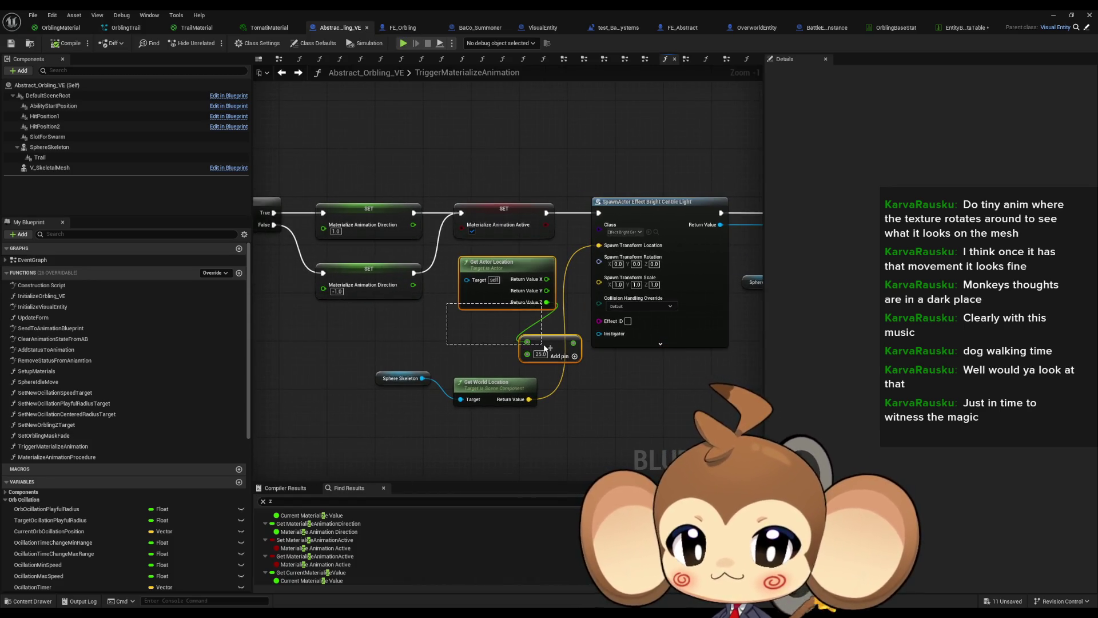
key("Delete")
left_click_drag(404, 374, 423, 335)
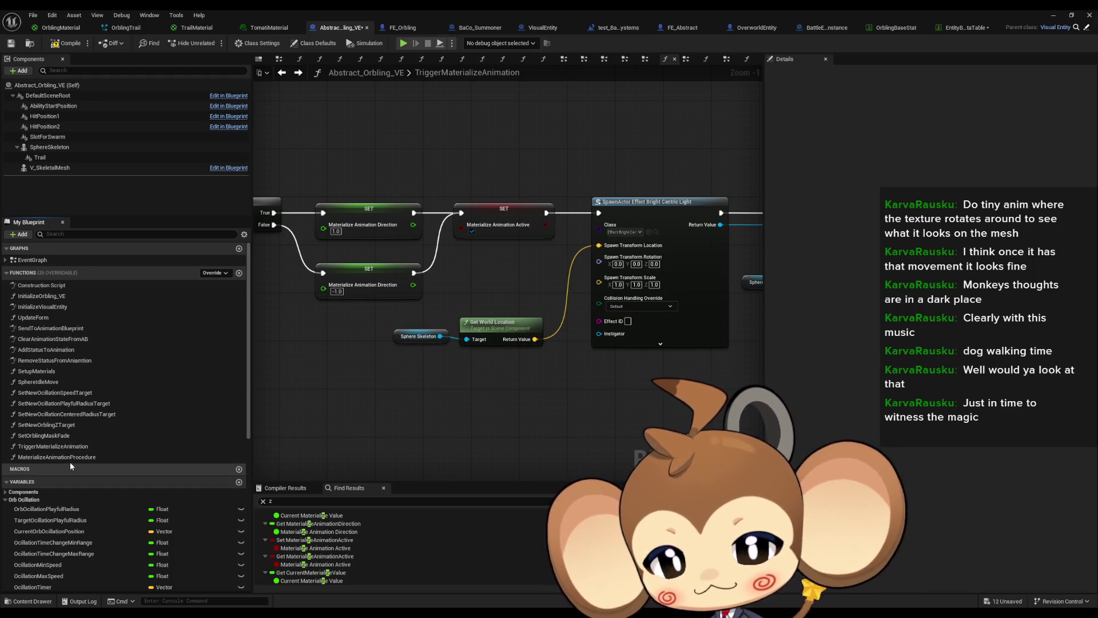
Step: In MaterializeAnimationProcedure, move Target Materialize Value into Current Materialize Value's spot
double_click(73, 457)
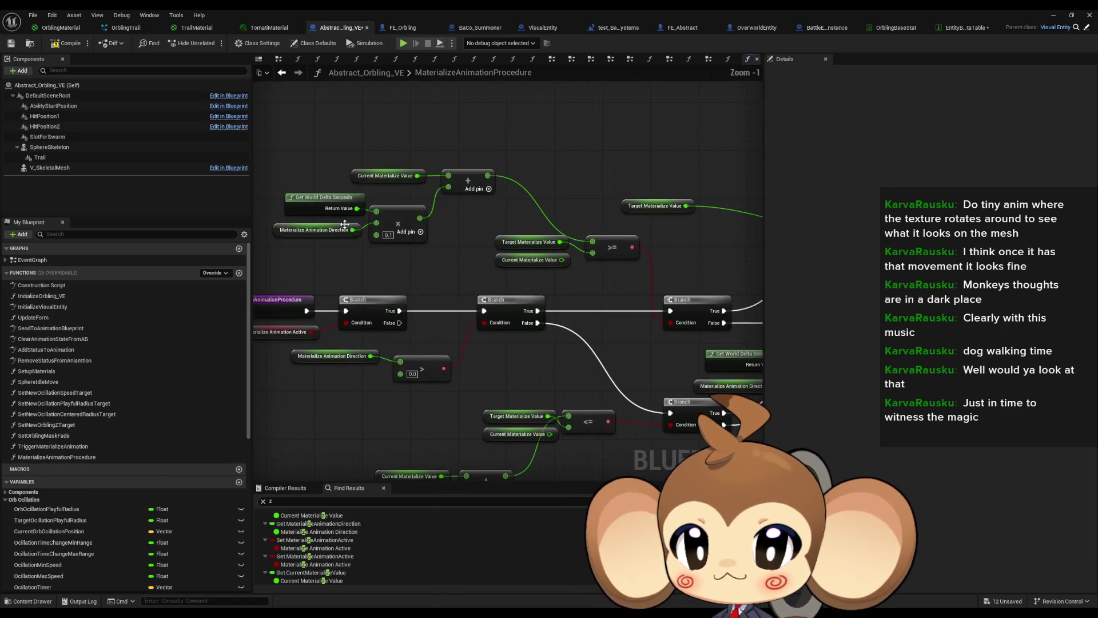
left_click_drag(335, 250, 436, 258)
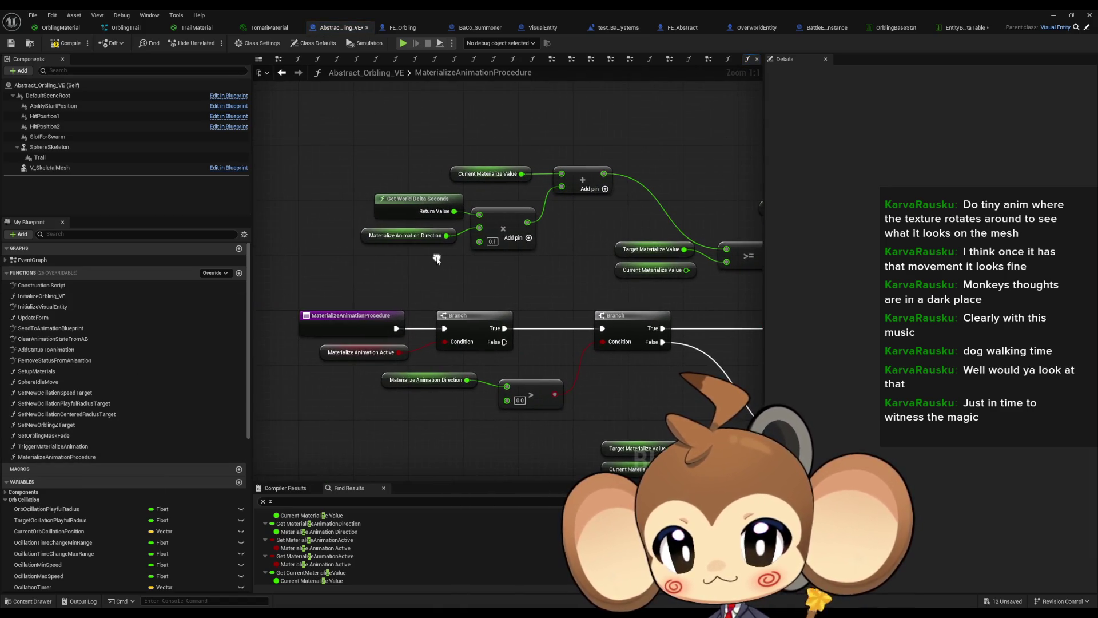
mouse_move(565, 290)
left_mouse_down()
mouse_move(519, 119)
mouse_move(489, 287)
left_mouse_up()
scroll(518, 125, "down", 2)
left_click(521, 324)
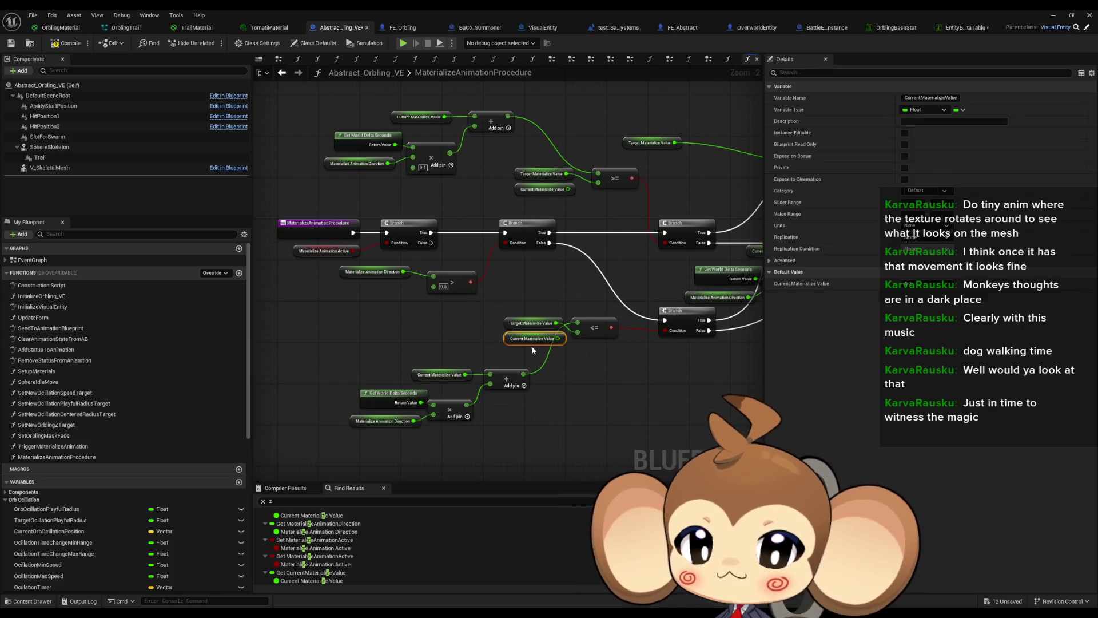
left_click_drag(520, 323, 519, 340)
left_click(484, 280)
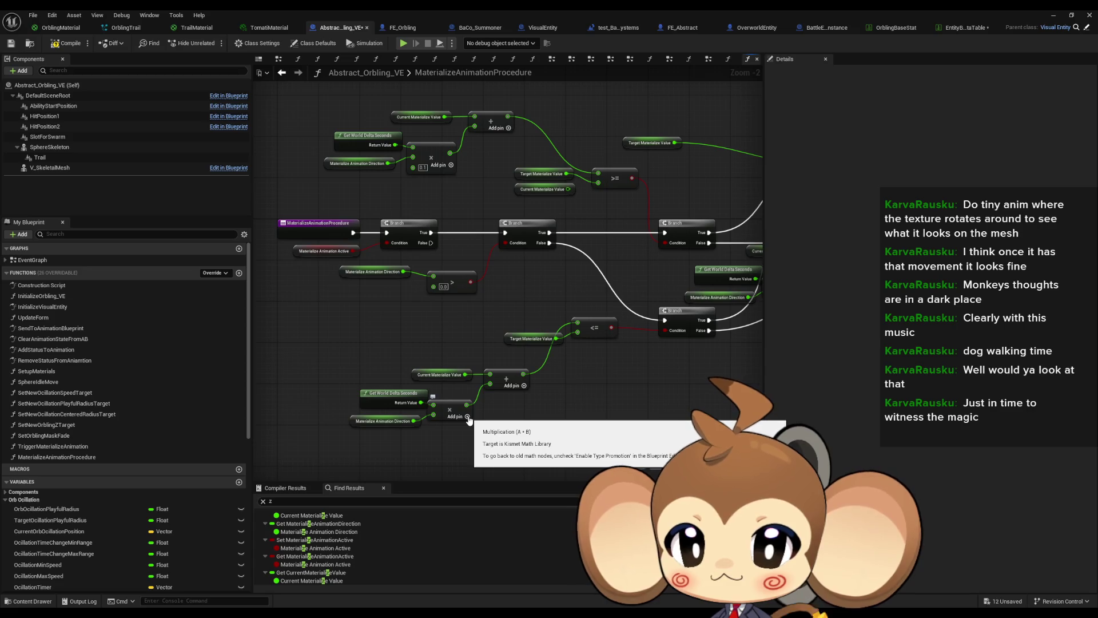
Step: Add a Float variable named MaterializeTransitionSpeed
left_click(239, 482)
type("MaterializeTransitionSpeed")
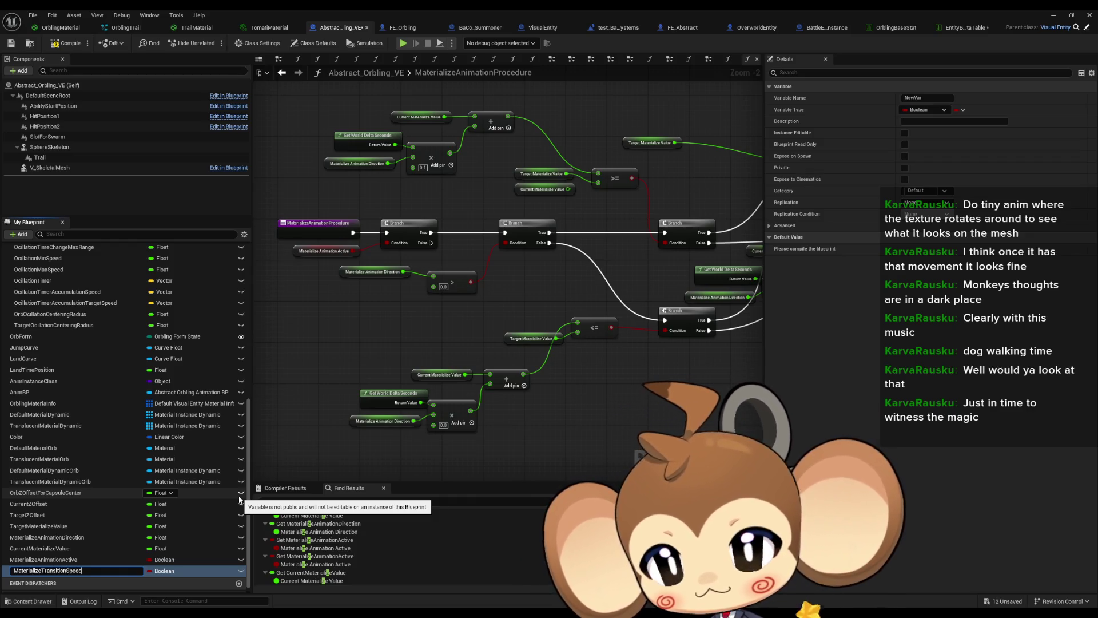
key("Return")
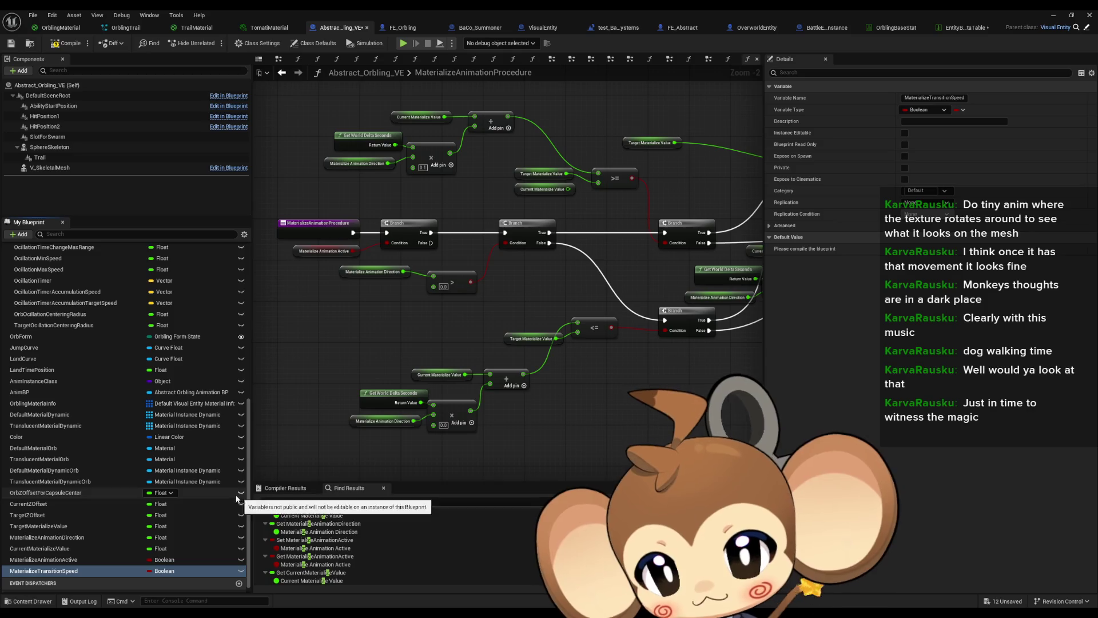
left_click(167, 571)
left_click(163, 442)
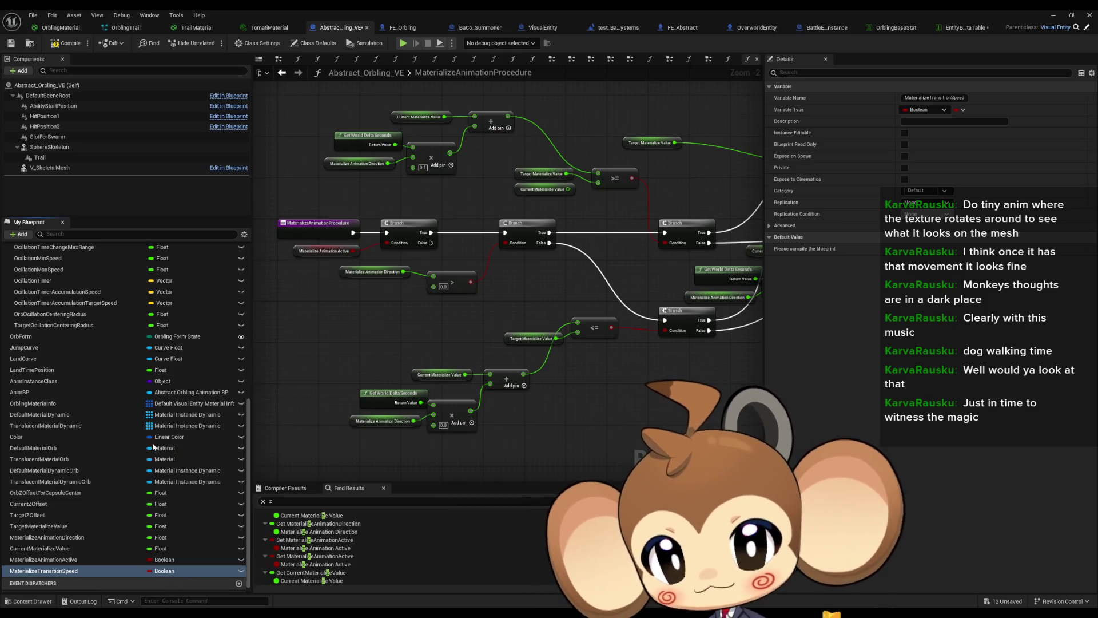
Step: Place a MaterializeTransitionSpeed getter and wire it into the upper delta-time multiply node
left_click_drag(353, 449, 355, 450)
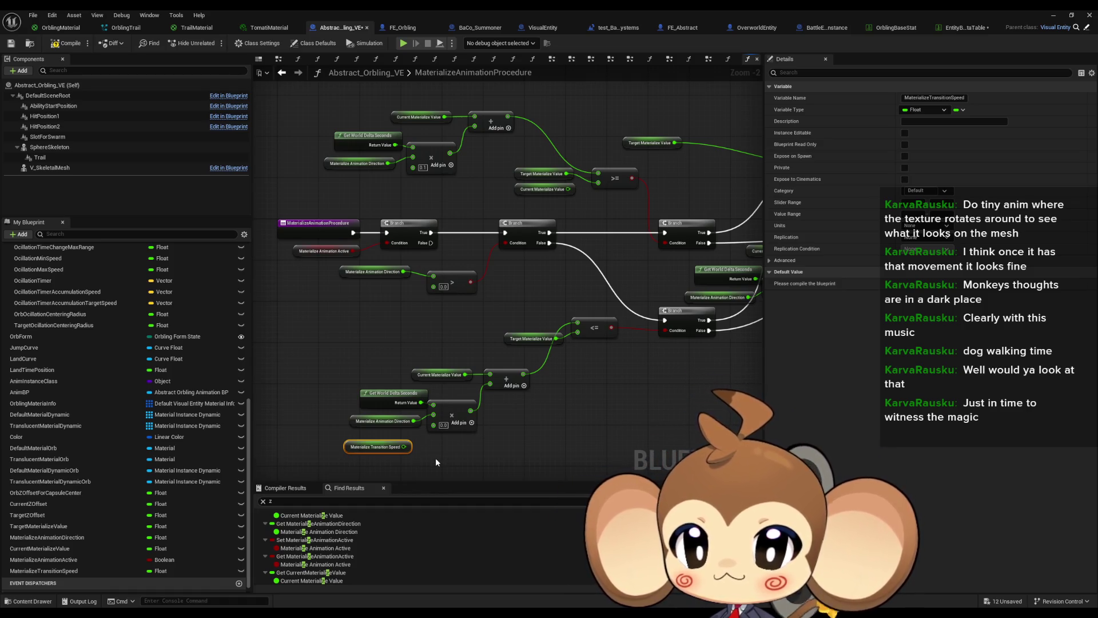
left_click_drag(404, 447, 433, 429)
left_click_drag(369, 443, 375, 438)
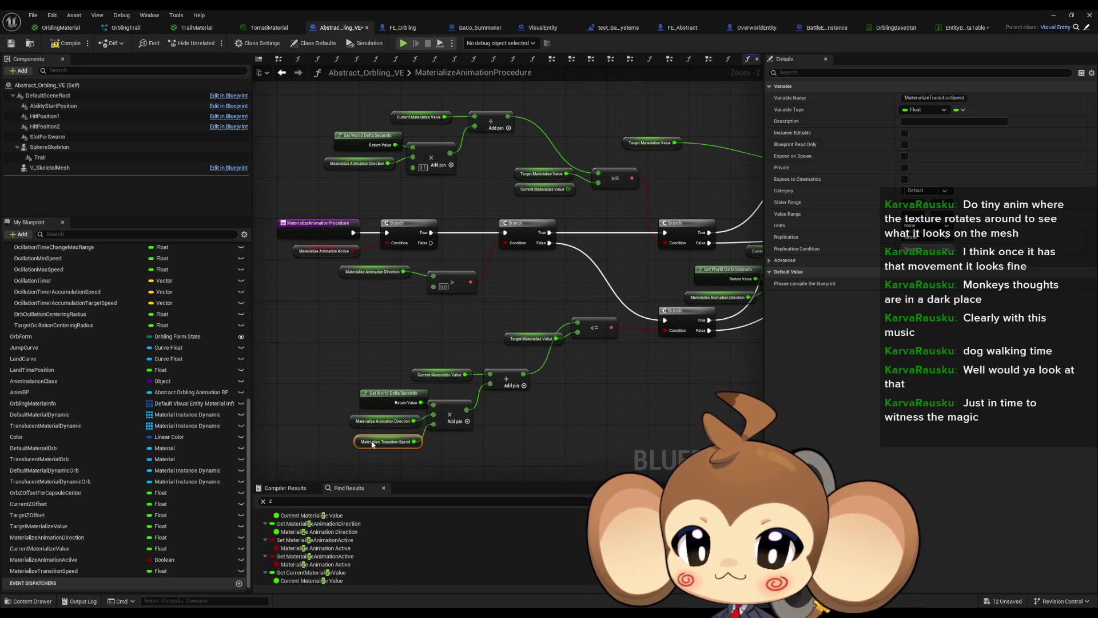
left_click_drag(405, 183, 413, 168)
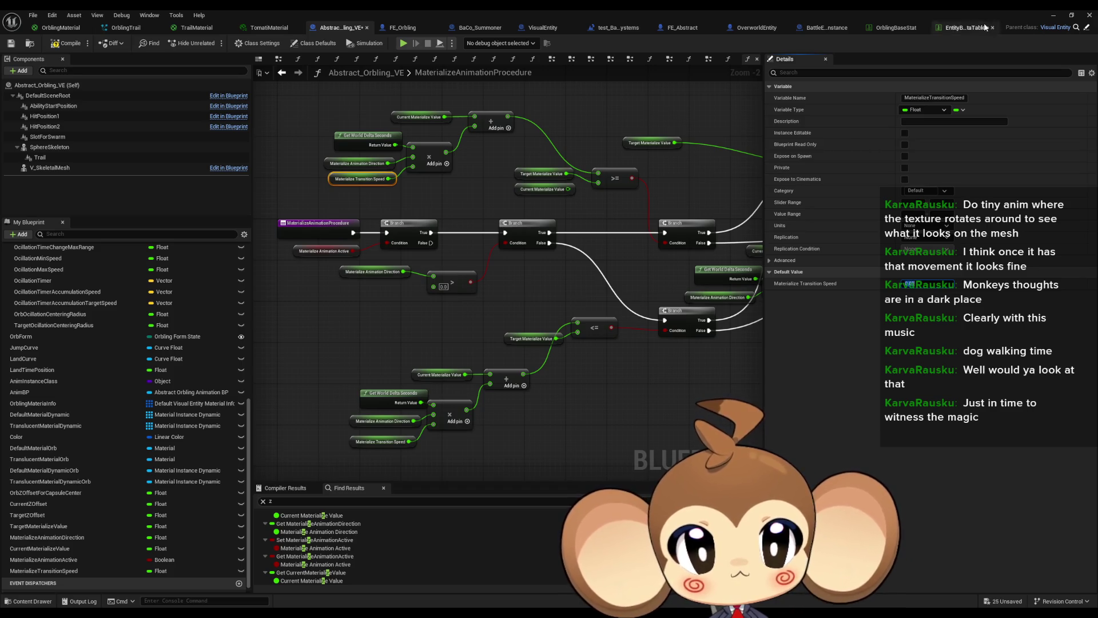
left_click(1054, 15)
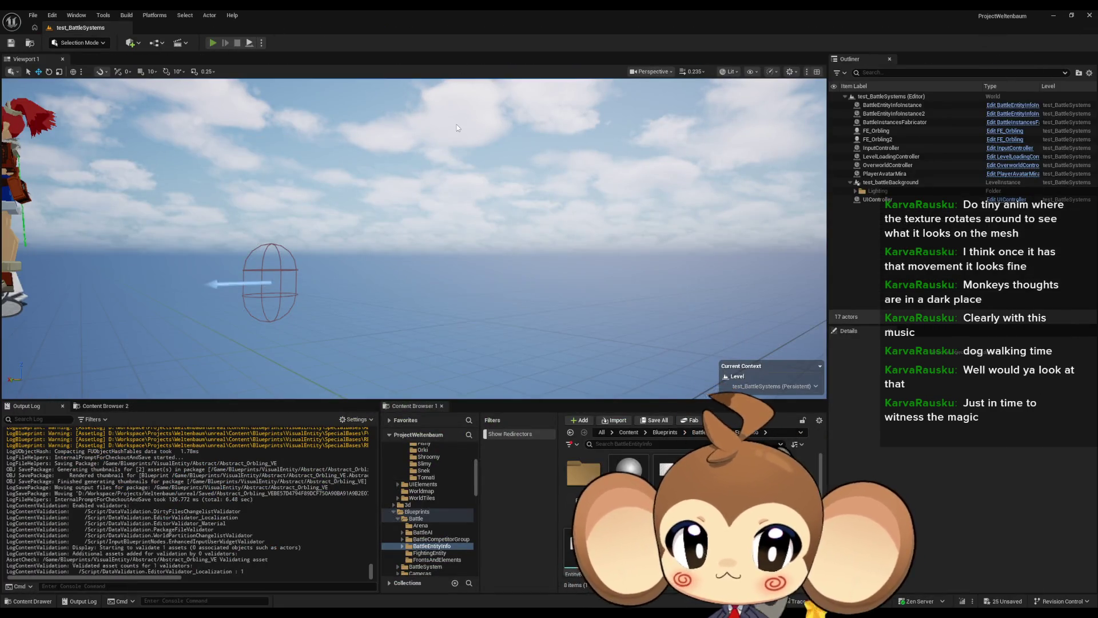
Step: Run a quick Play In Editor test of test_BattleSystems and stop it
key("alt+p")
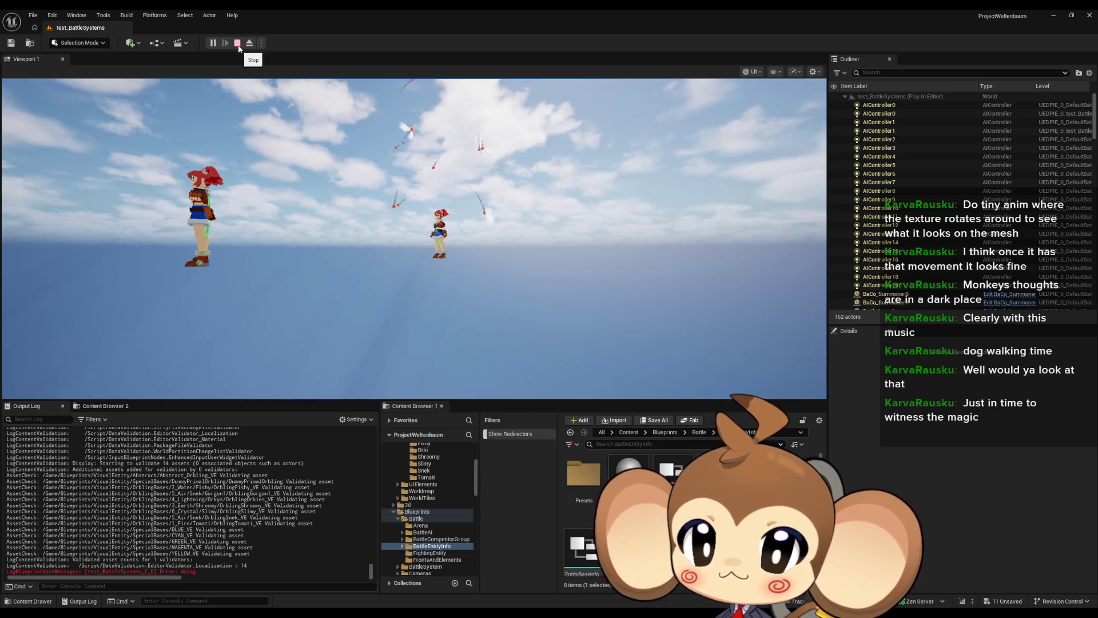
left_click(237, 43)
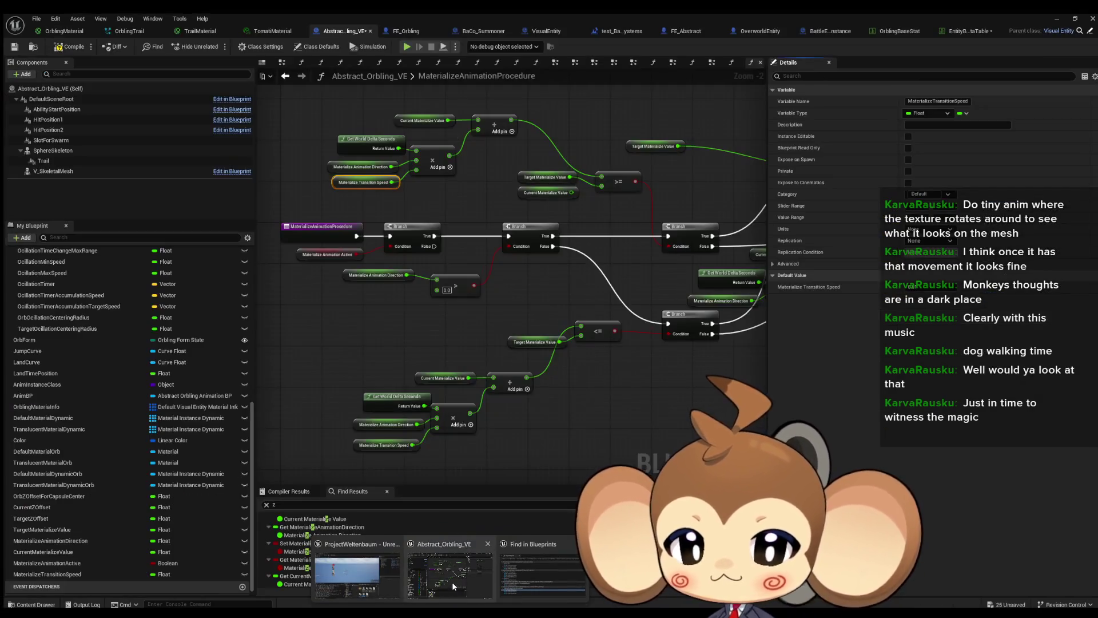
Step: Run another short play test of the level from the minimized blueprint and stop it
left_click(452, 582)
left_click(386, 443)
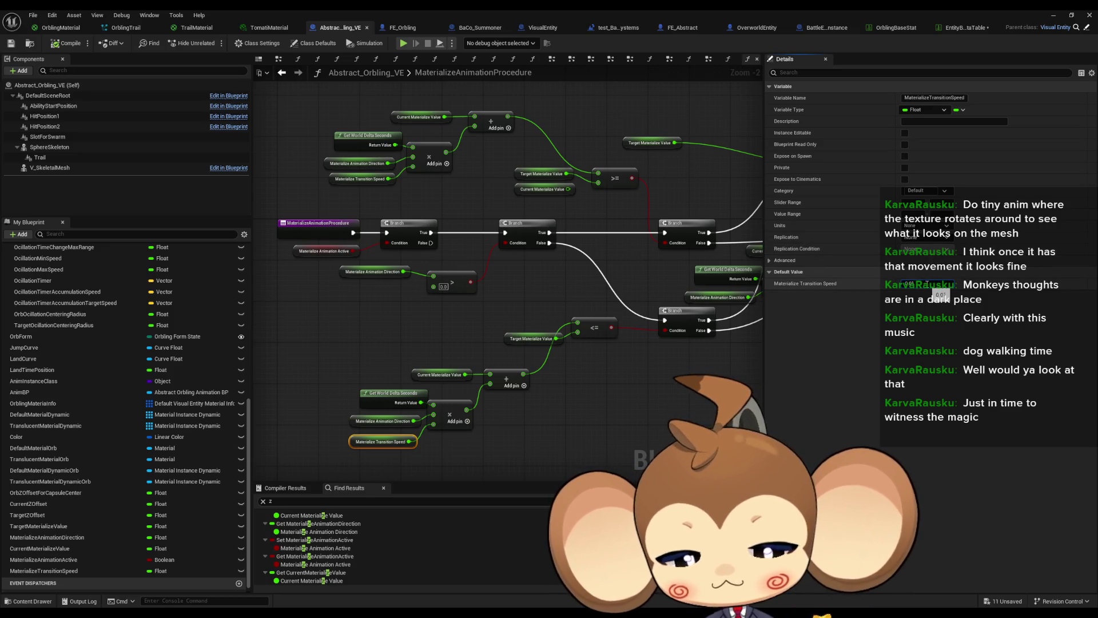
left_click(1053, 16)
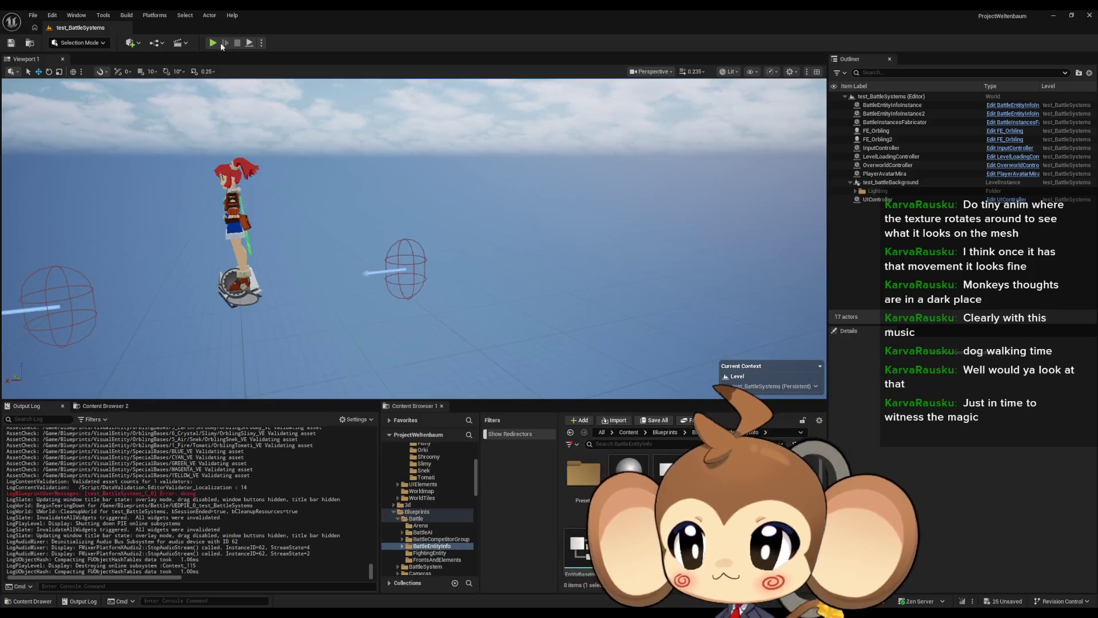
left_click(213, 44)
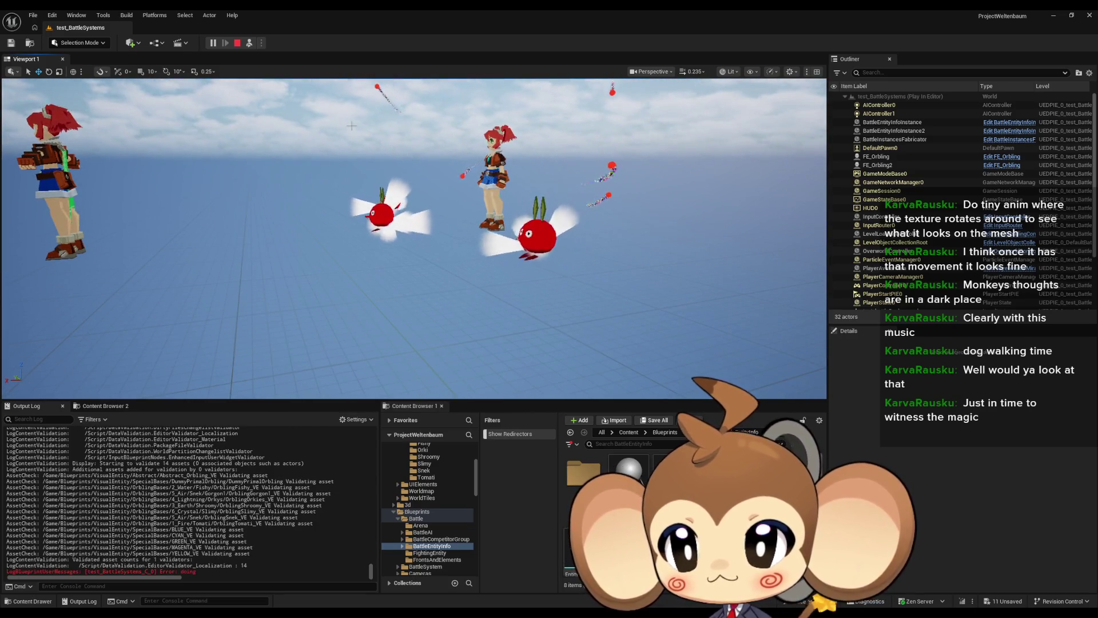
left_click(239, 44)
Step: Delete the lower Current Materialize Value node and move Target Materialize Value nodes into its place
left_click(448, 576)
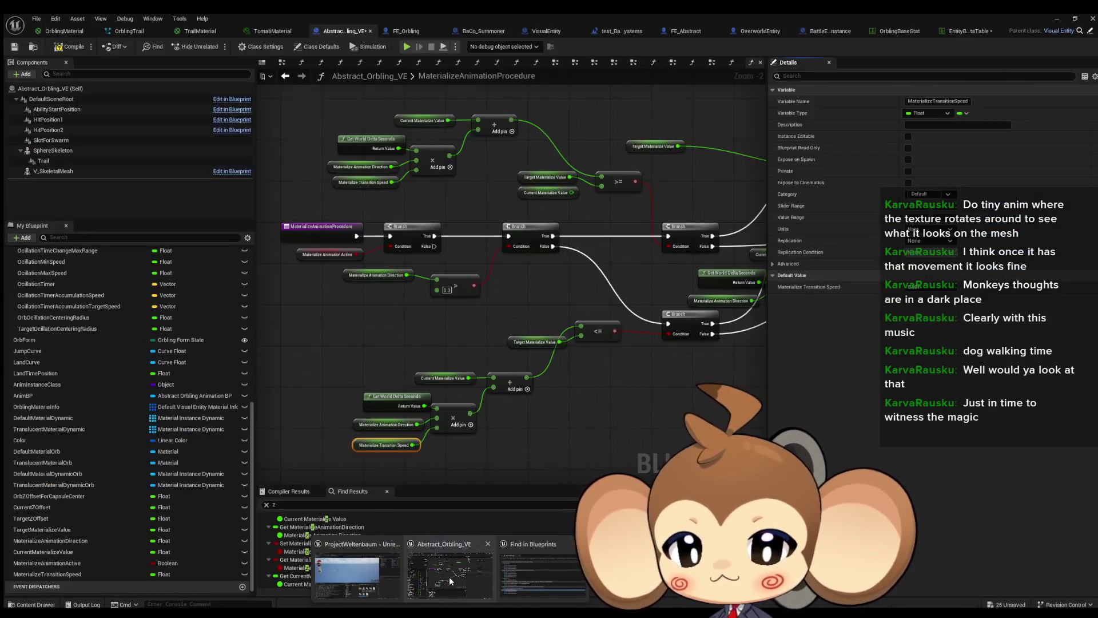
scroll(591, 352, "down", 2)
left_click_drag(591, 351, 430, 345)
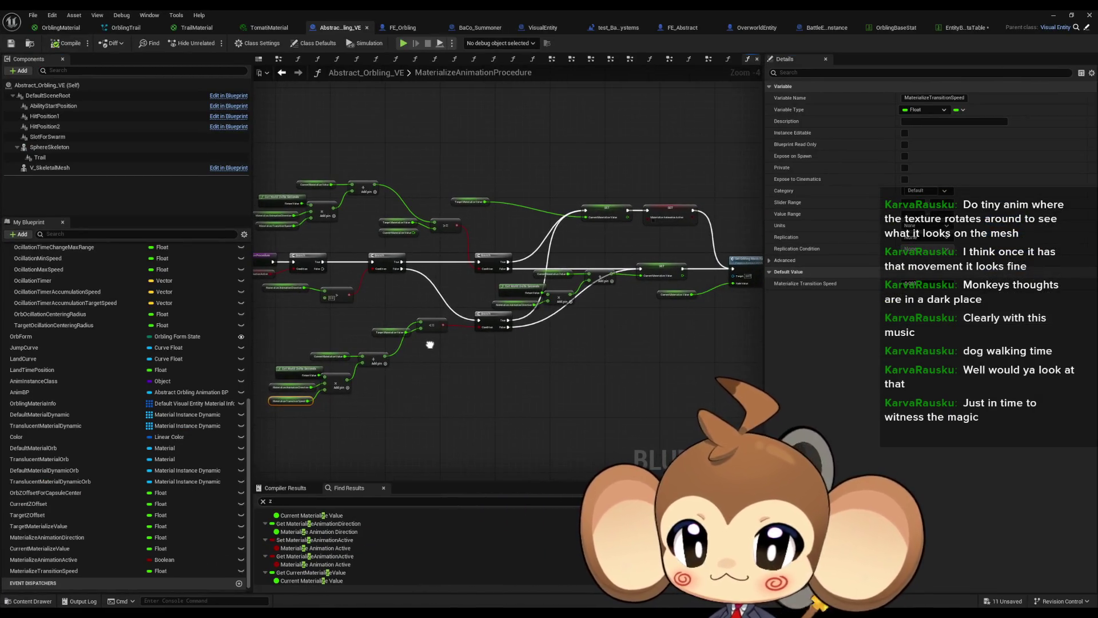
scroll(394, 237, "up", 3)
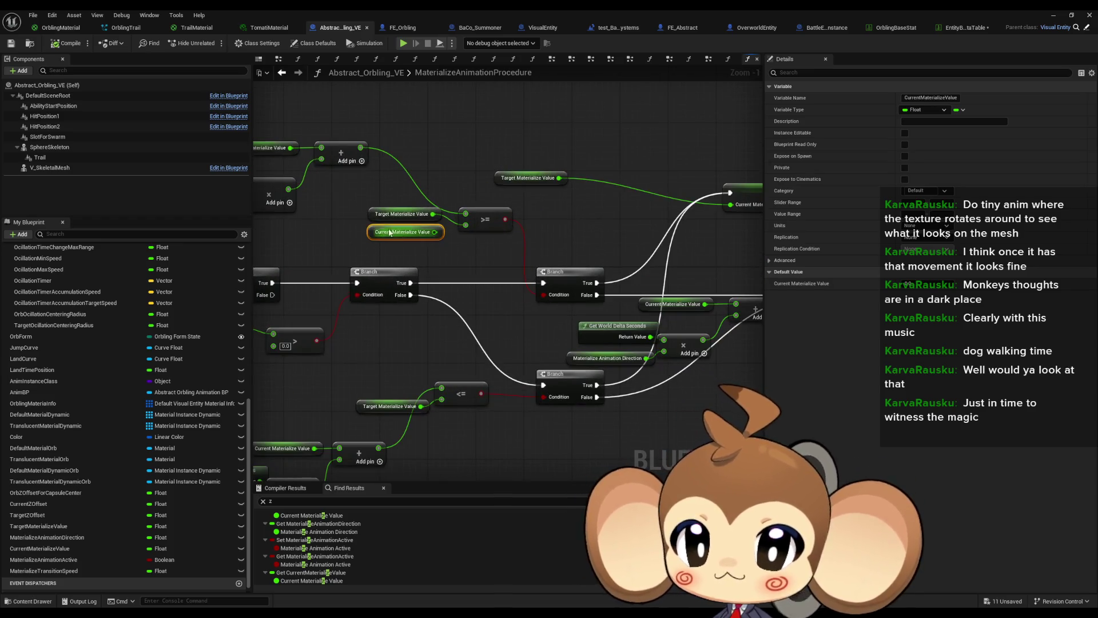
key("Delete")
left_click_drag(373, 211, 373, 230)
mouse_move(395, 411)
left_mouse_down()
mouse_move(456, 407)
mouse_move(444, 419)
mouse_move(524, 315)
left_mouse_up()
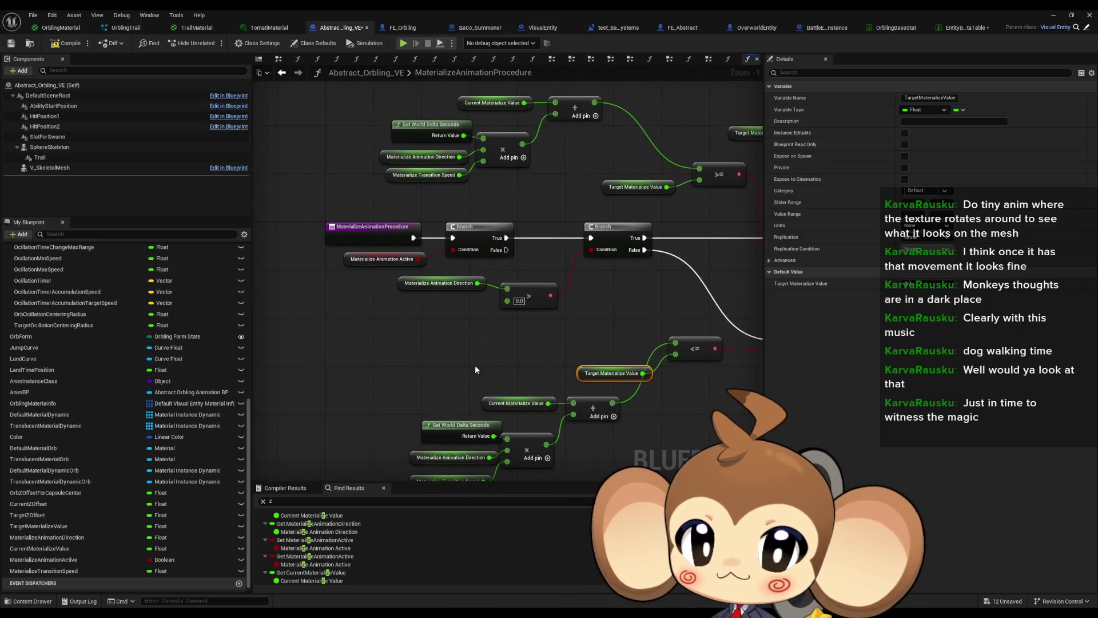
Step: Select the Materialize Transition Speed node and briefly play-test the level again
left_click_drag(475, 365, 469, 290)
left_click_drag(457, 421, 457, 422)
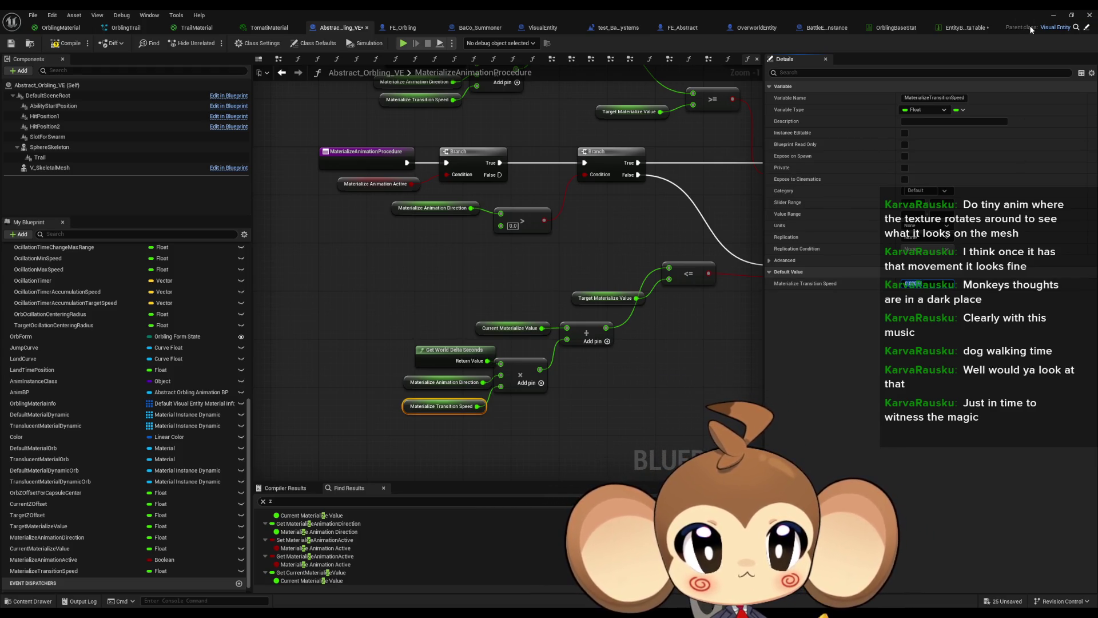
left_click(1053, 15)
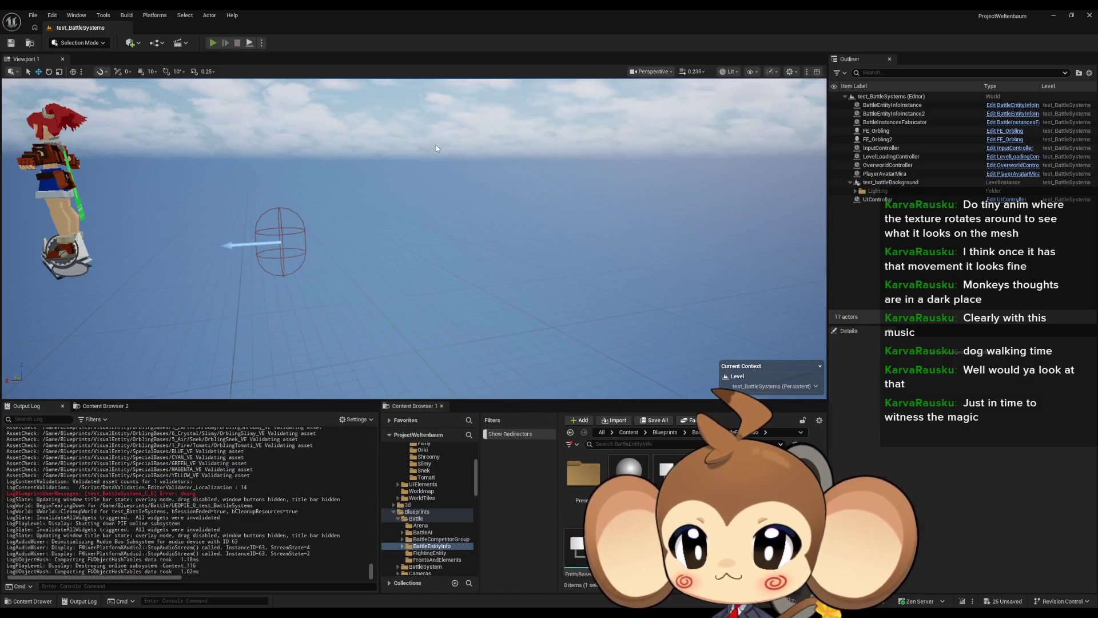
key("alt+p")
key("Escape")
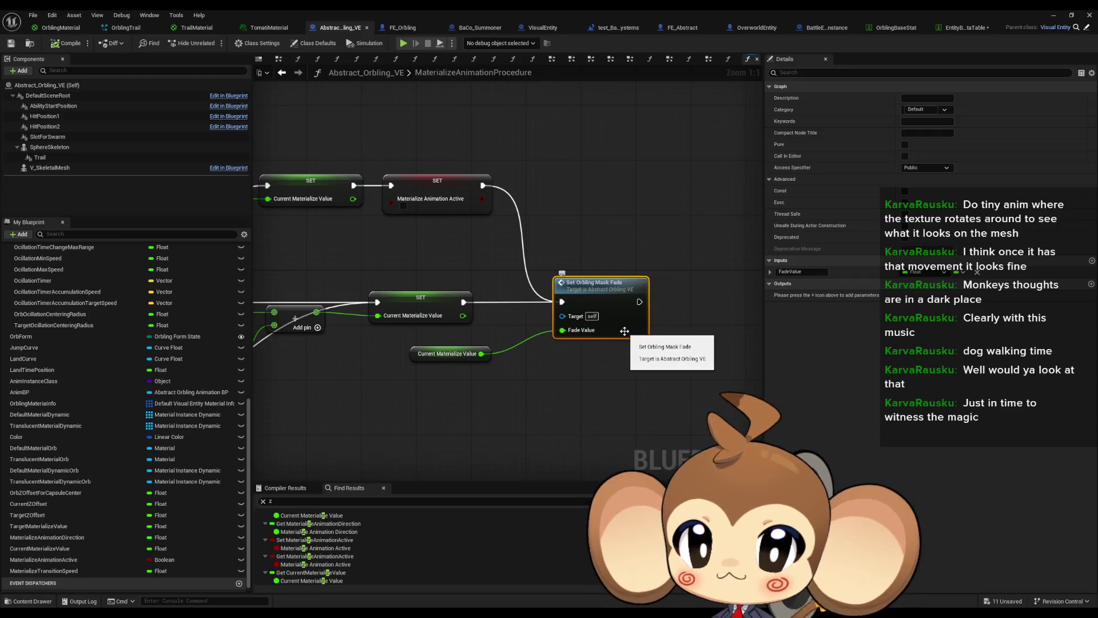
Step: Move the delta-time, multiply and add nodes beside the SET node and paste another Materialize Transition Speed getter
left_click_drag(615, 348, 852, 339)
mouse_move(824, 446)
left_mouse_down()
mouse_move(761, 338)
mouse_move(793, 263)
left_mouse_up()
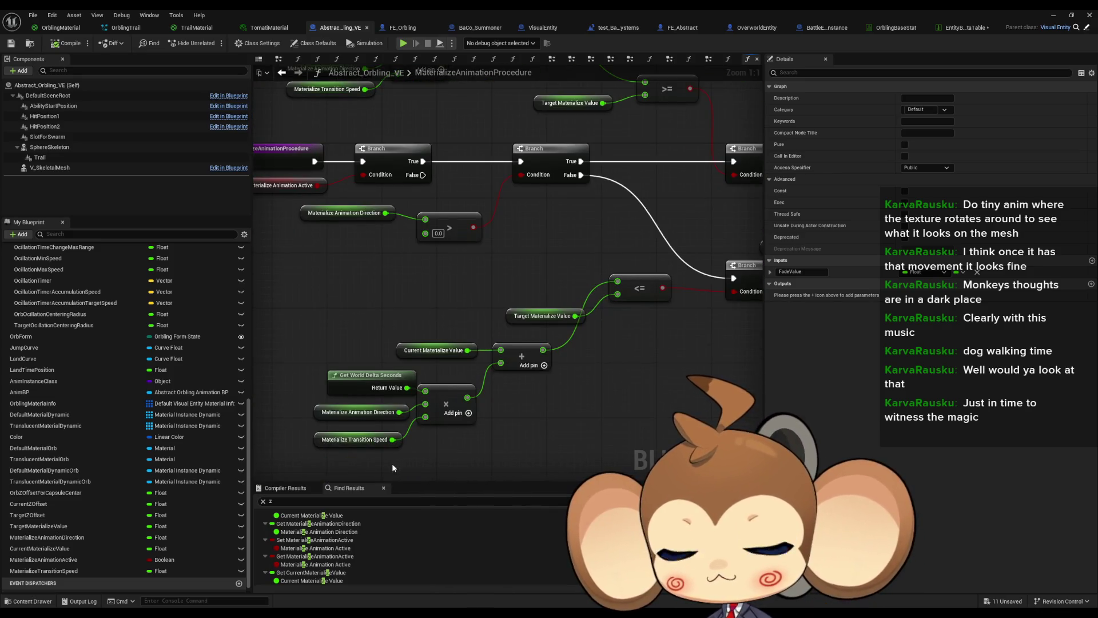
mouse_move(383, 456)
left_mouse_down()
mouse_move(483, 327)
mouse_move(418, 346)
left_mouse_up()
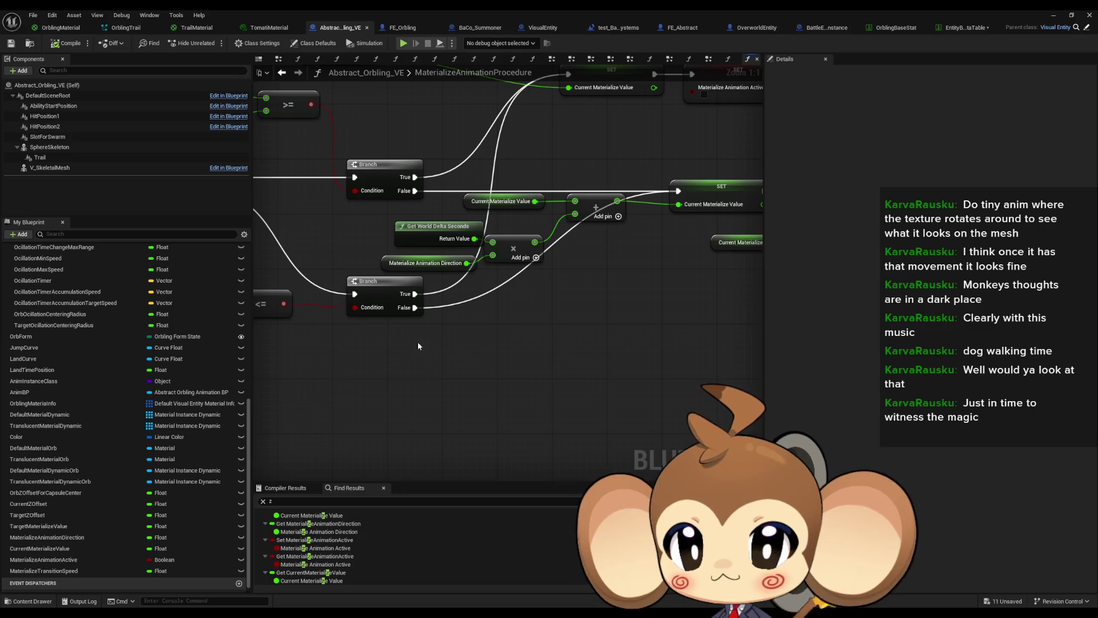
key("ctrl+v")
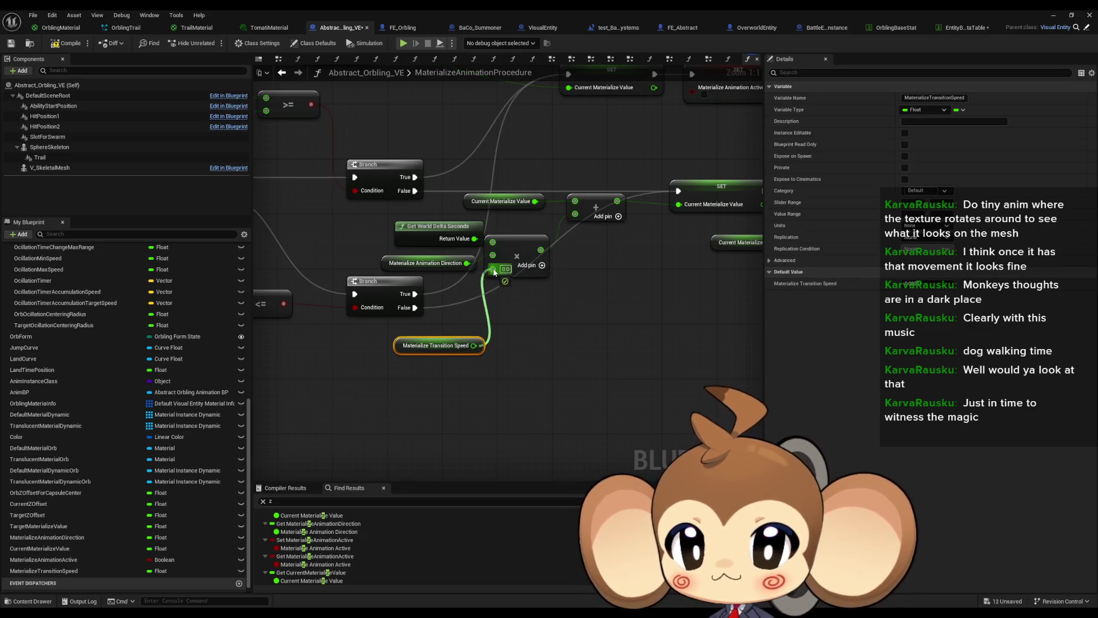
scroll(572, 335, "down", 3)
left_click(709, 336)
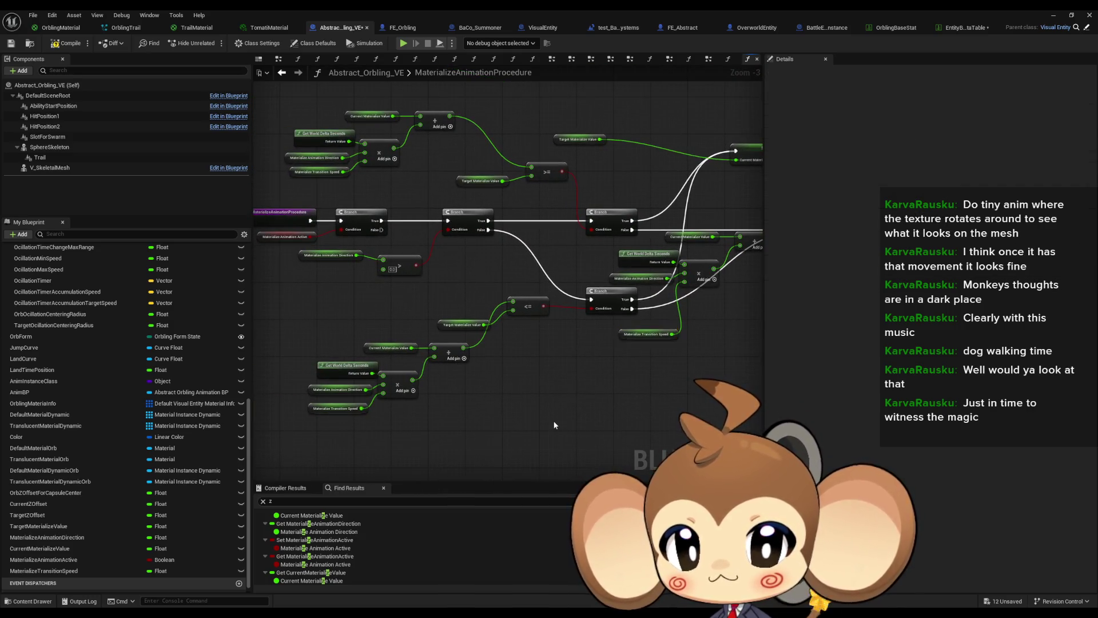
left_click(1053, 17)
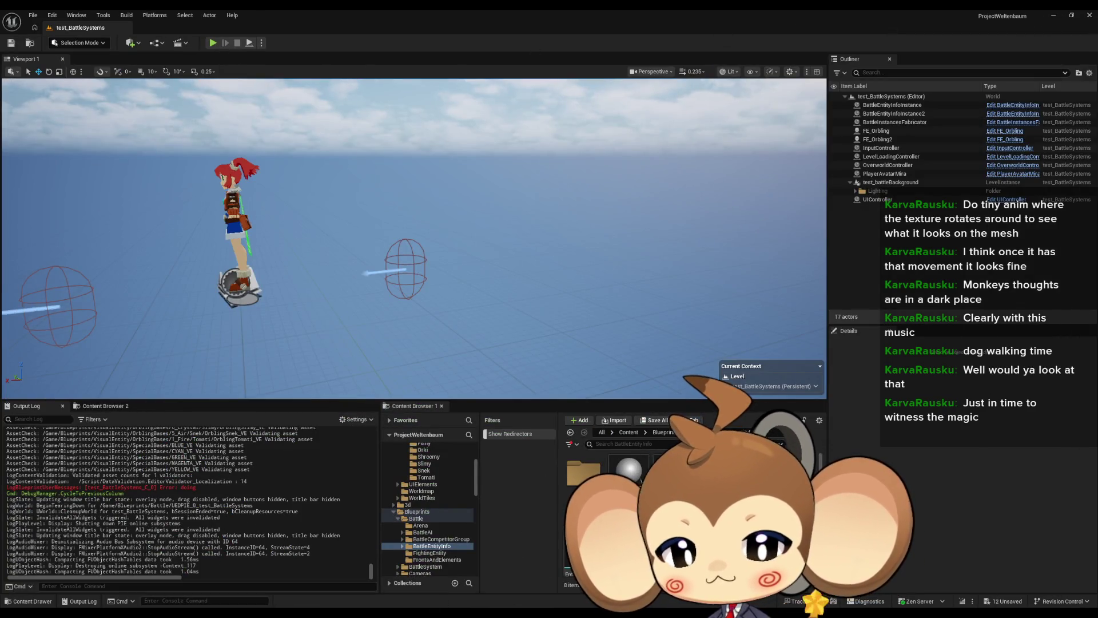
Step: Wire the add result into the >= comparison and tidy the delta-time calculation group
left_click(440, 576)
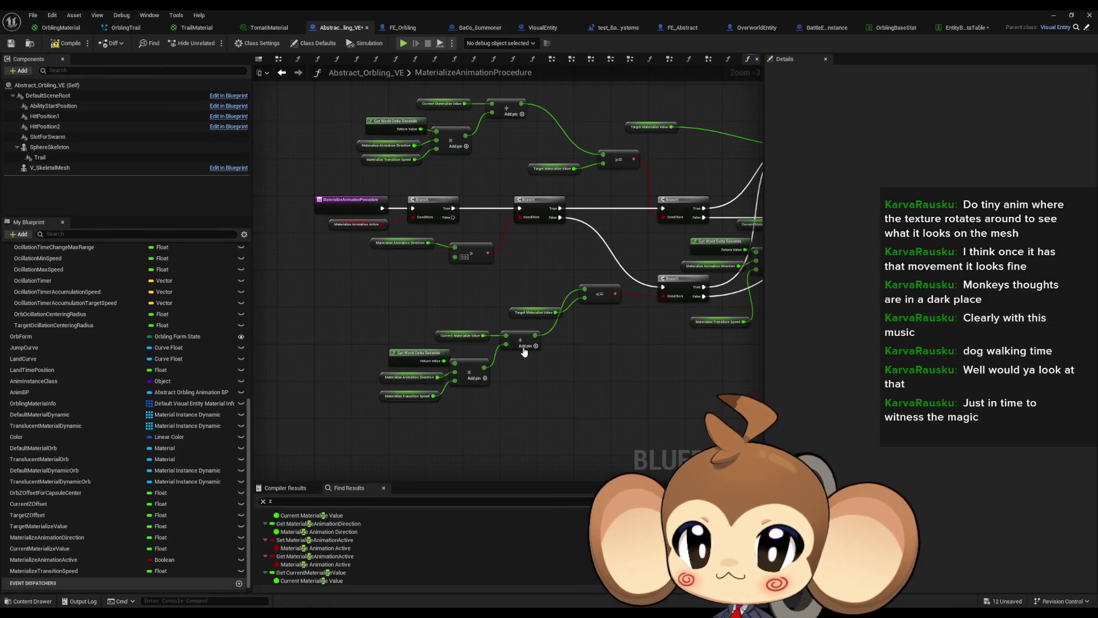
left_click_drag(557, 334, 525, 347)
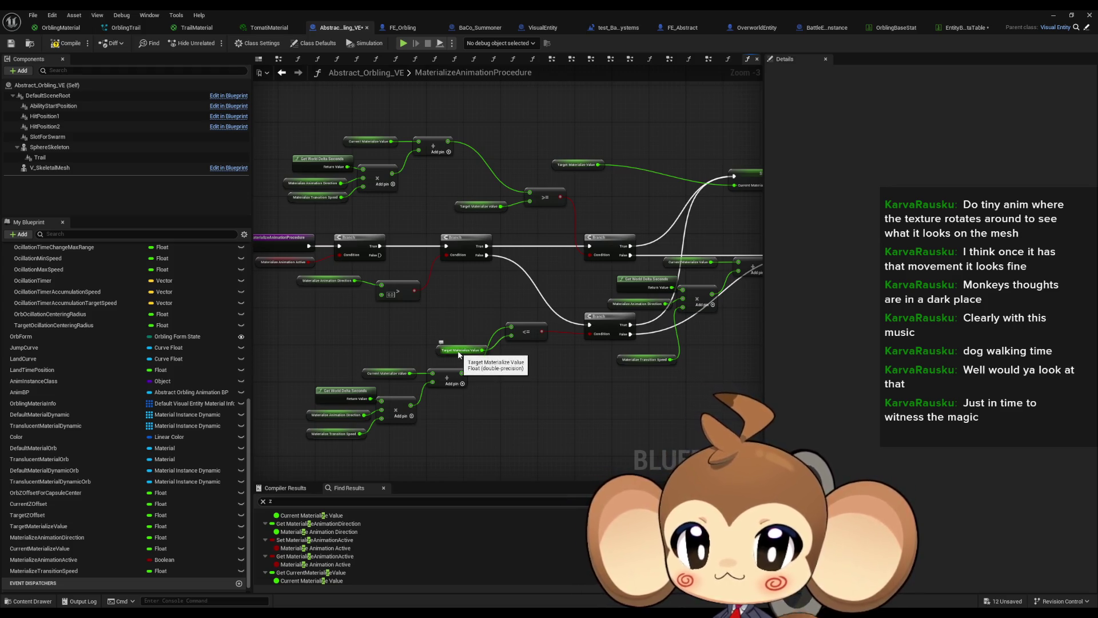
left_click_drag(463, 372, 530, 194)
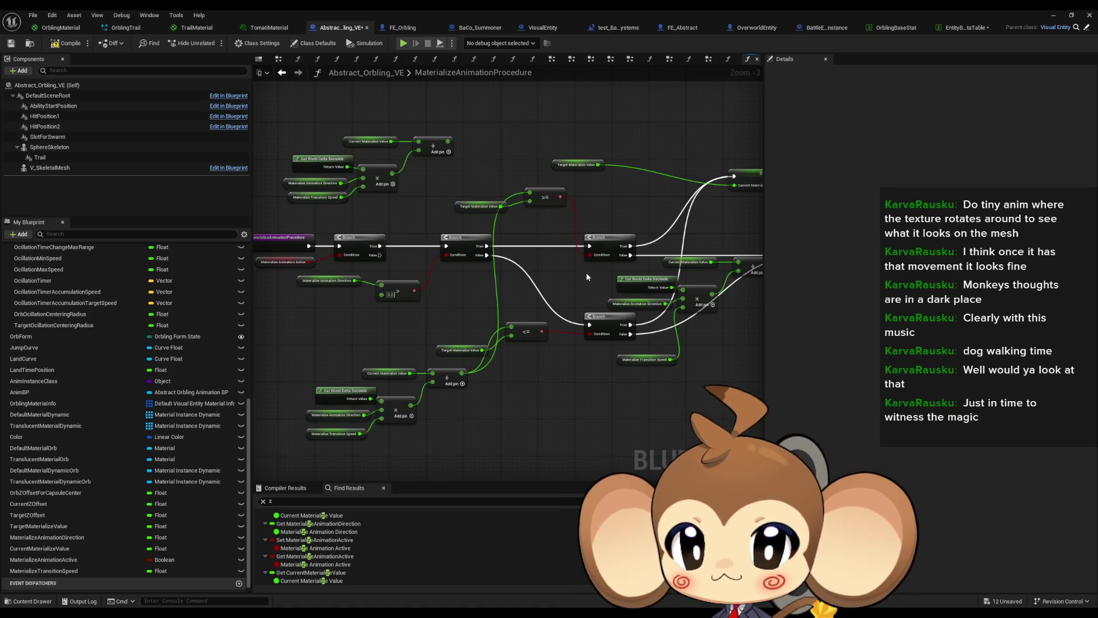
left_click_drag(290, 381, 464, 452)
mouse_move(451, 379)
left_mouse_down()
mouse_move(424, 317)
mouse_move(438, 327)
left_mouse_up()
left_click(414, 404)
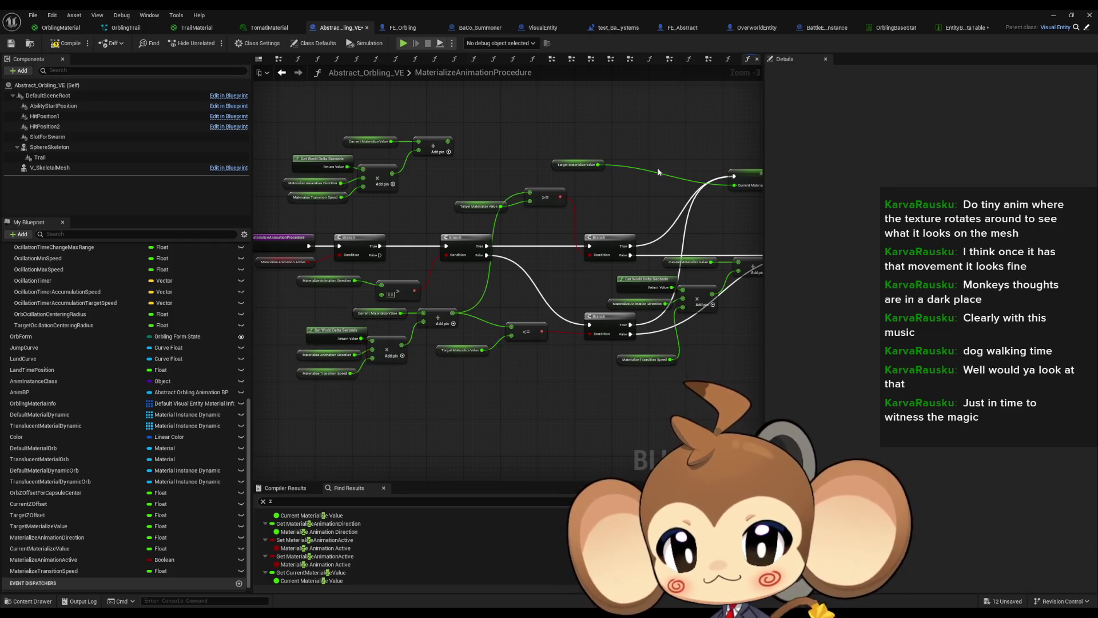
left_click(1053, 15)
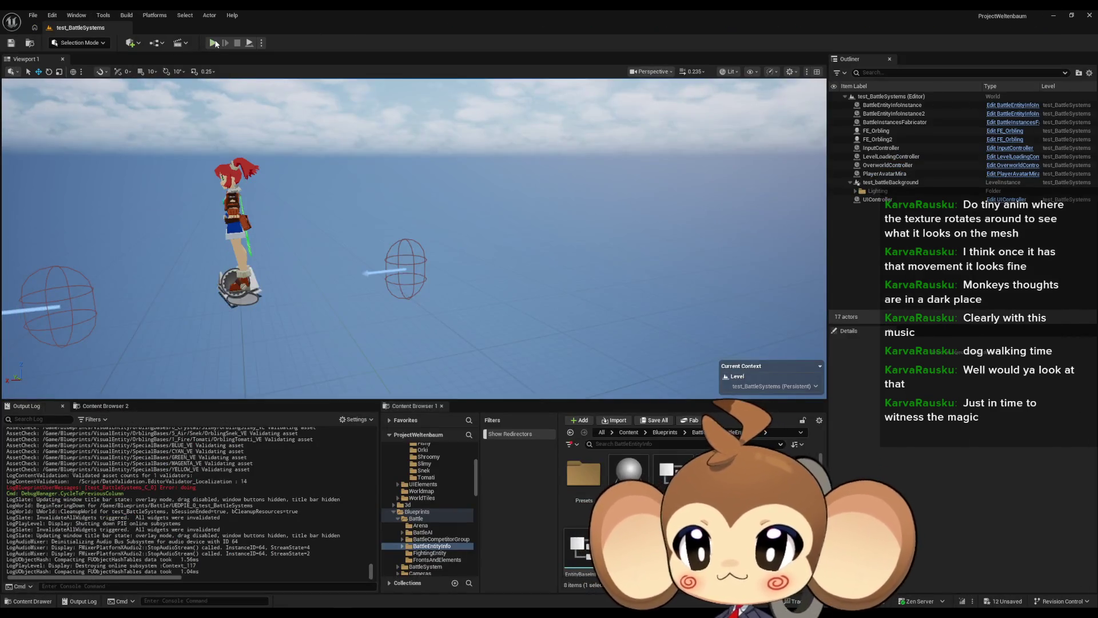
left_click(212, 43)
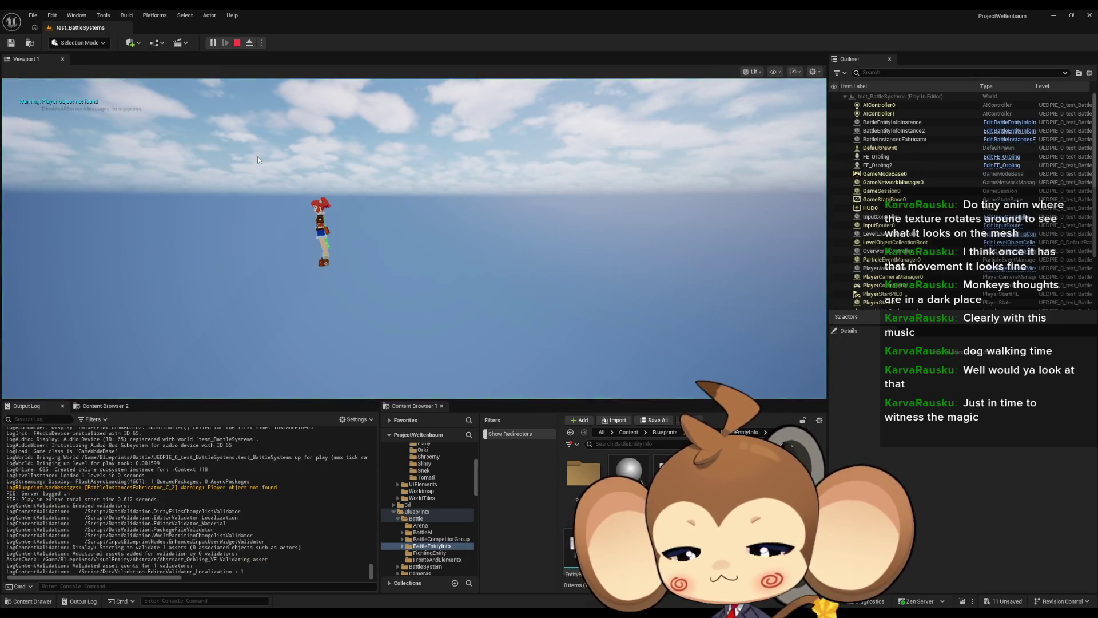
left_click(238, 44)
left_click(475, 586)
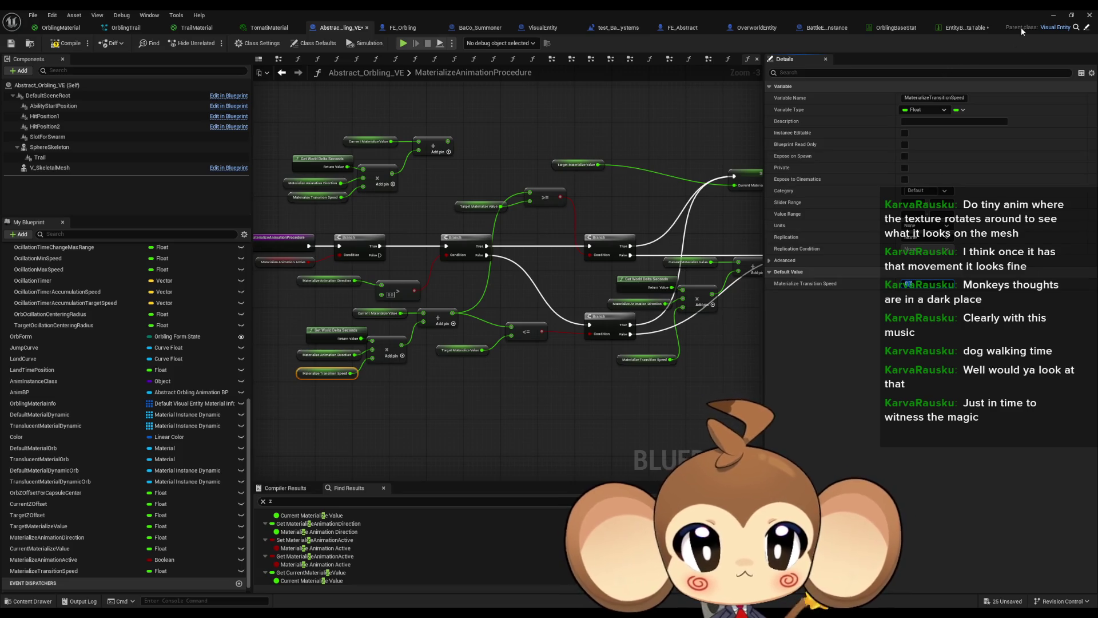
left_click(1054, 15)
left_click(212, 43)
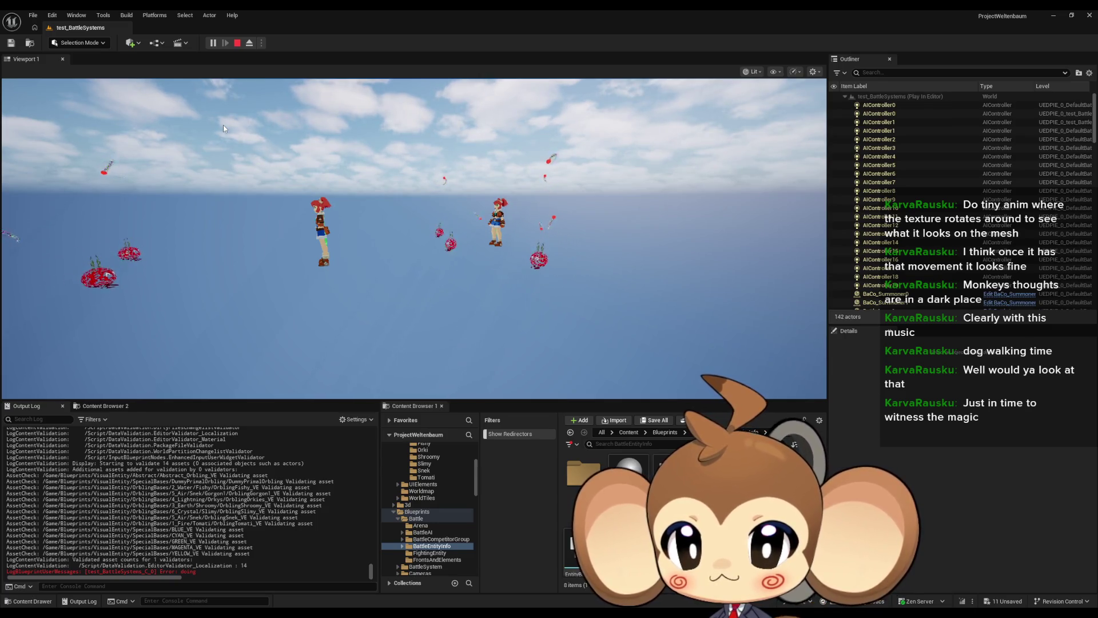
key("Escape")
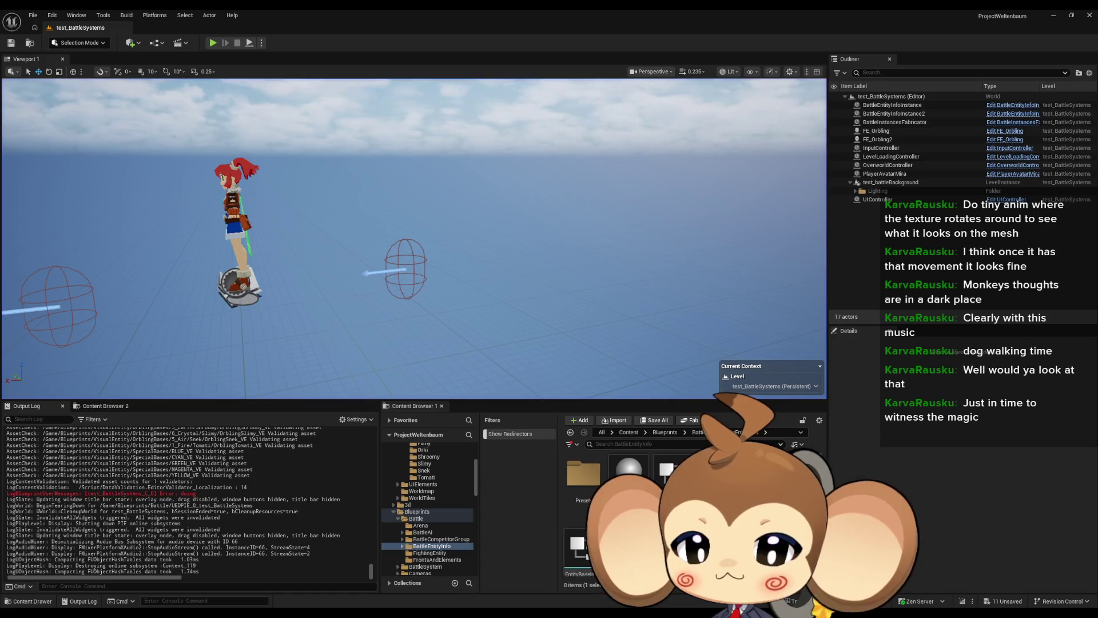
left_click(485, 584)
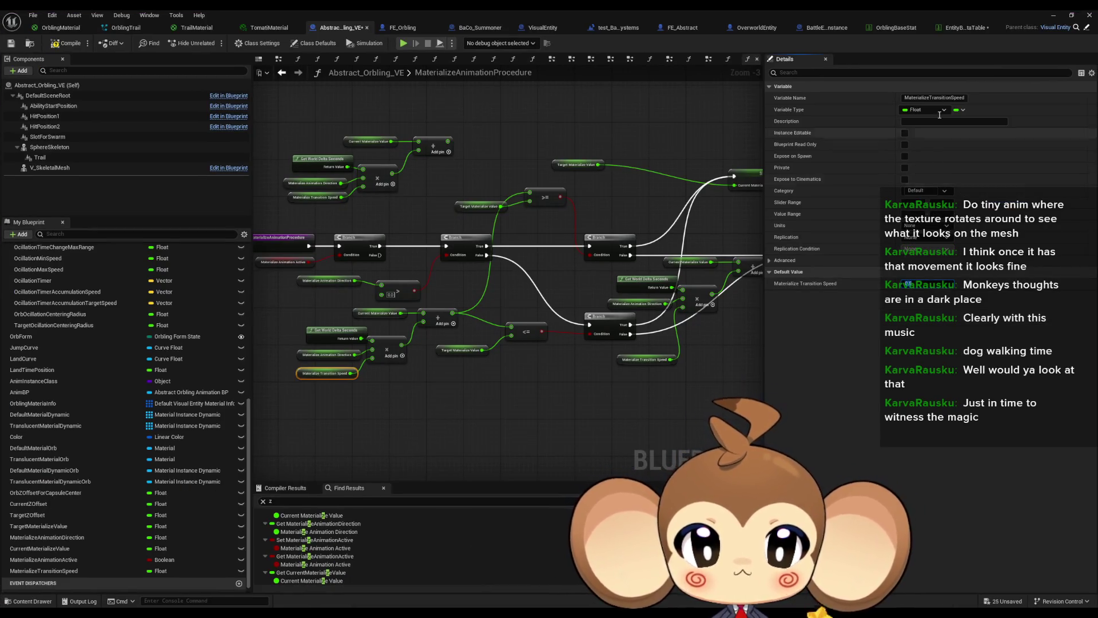
key("alt+Tab")
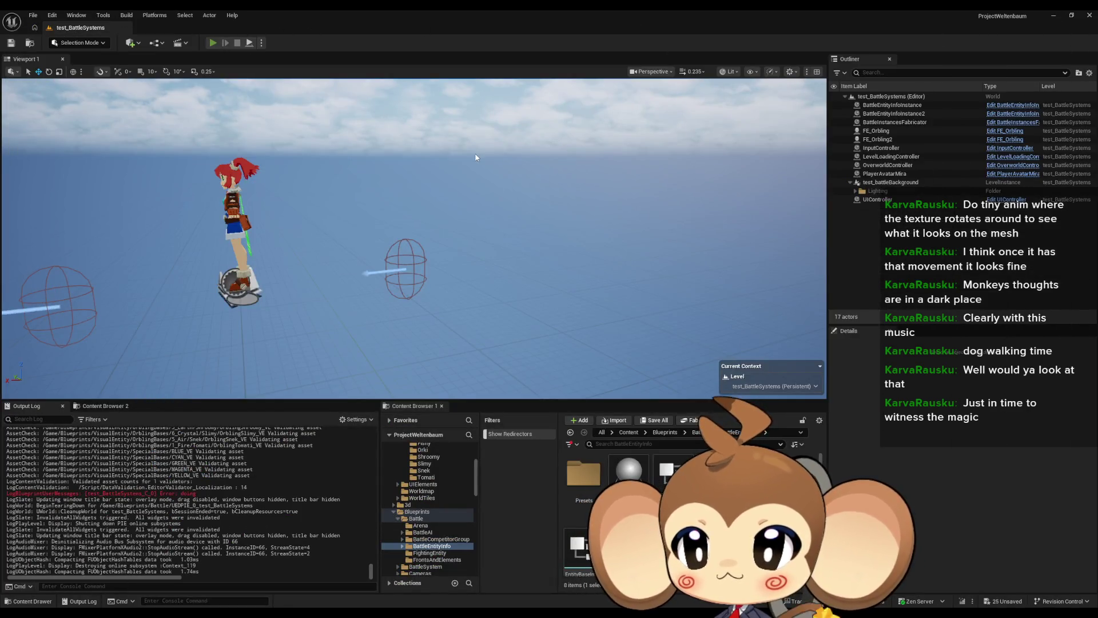
key("alt+p")
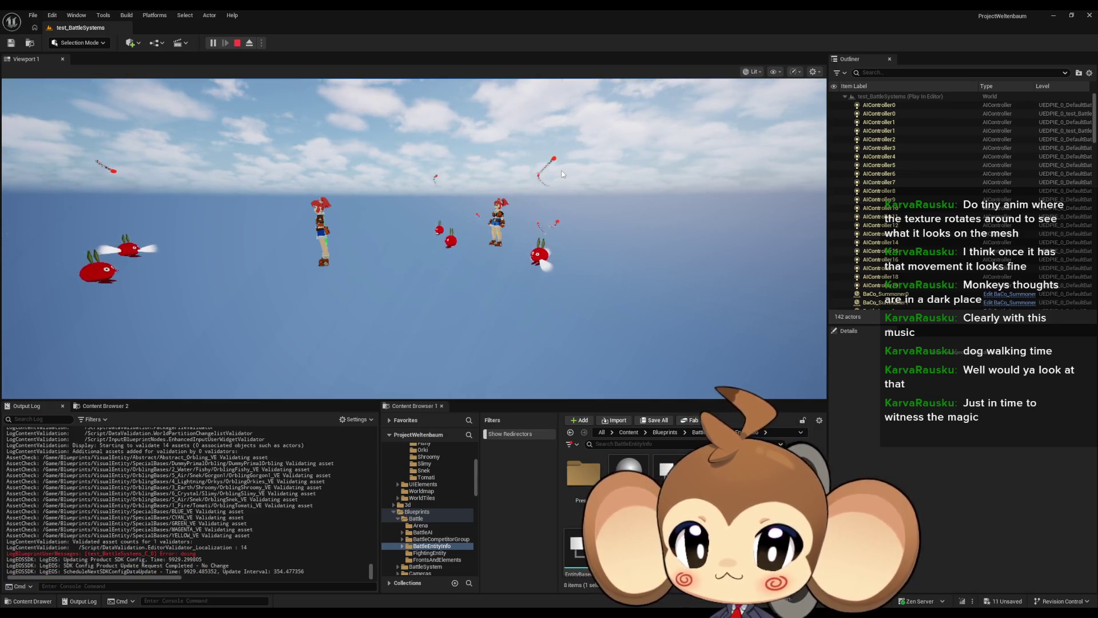
left_click(237, 43)
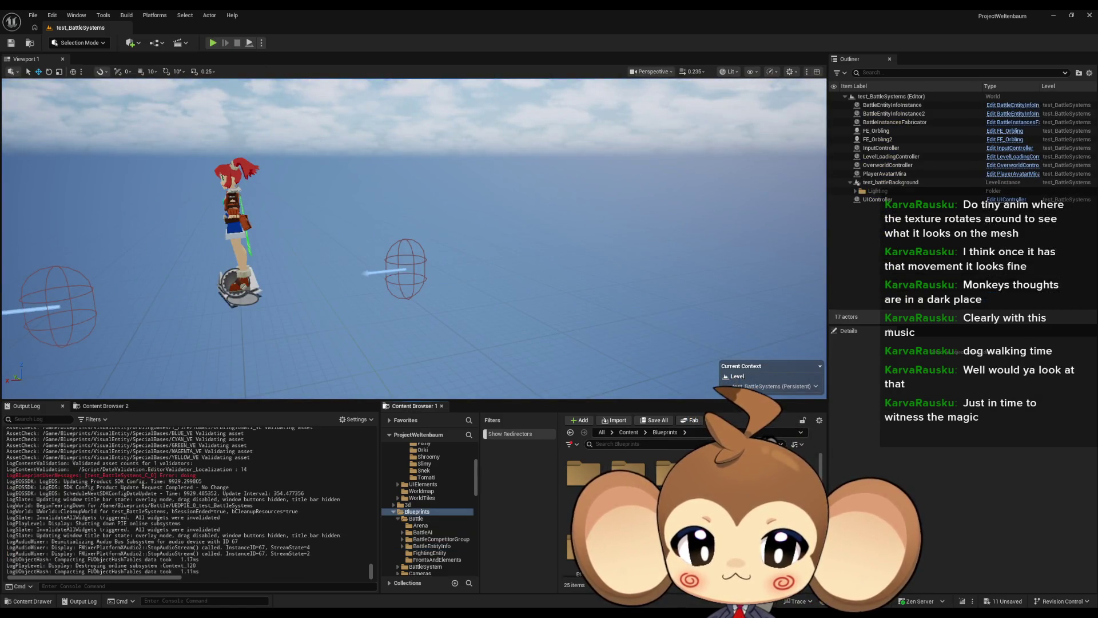
left_click(418, 512)
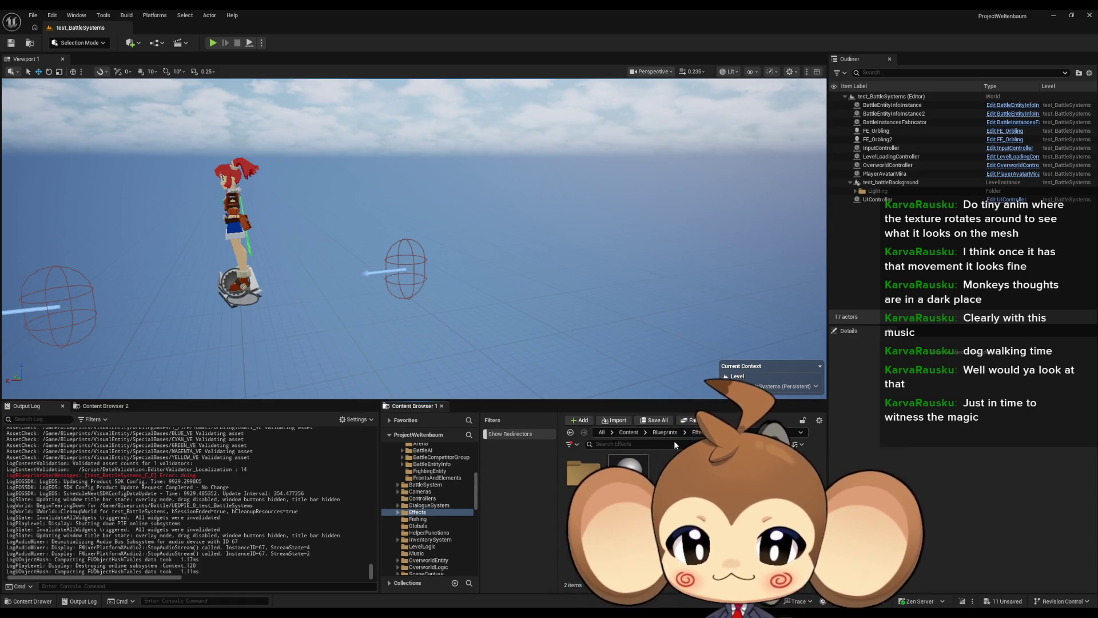
Step: Navigate to Content > Effects > Billboards > BrightLight and open the Effect_BrightCentricLight blueprint
left_click(635, 433)
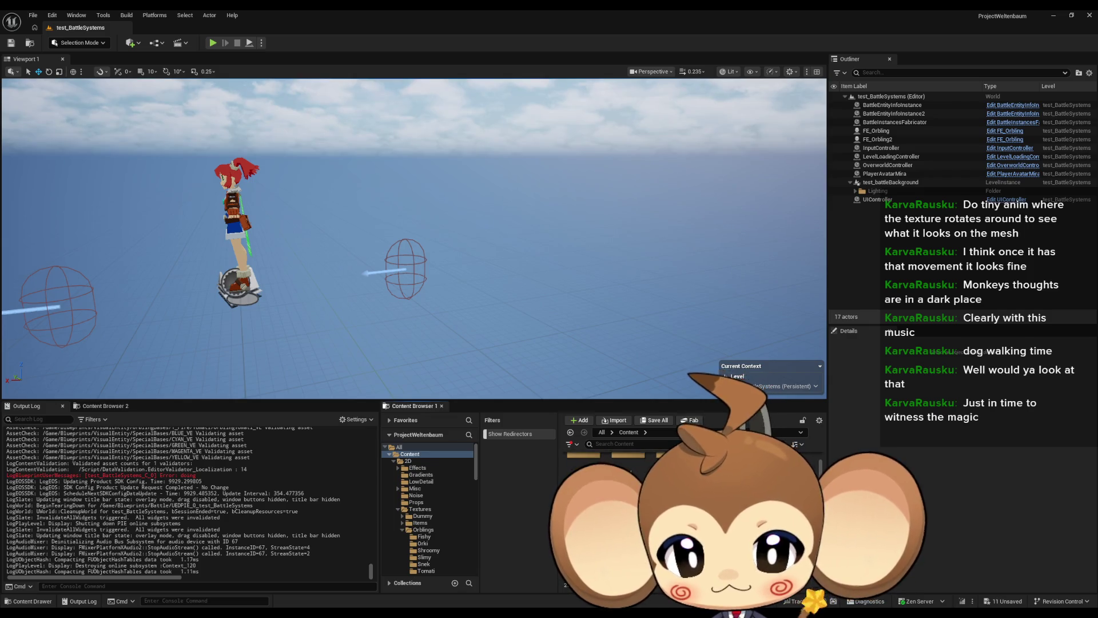
double_click(664, 475)
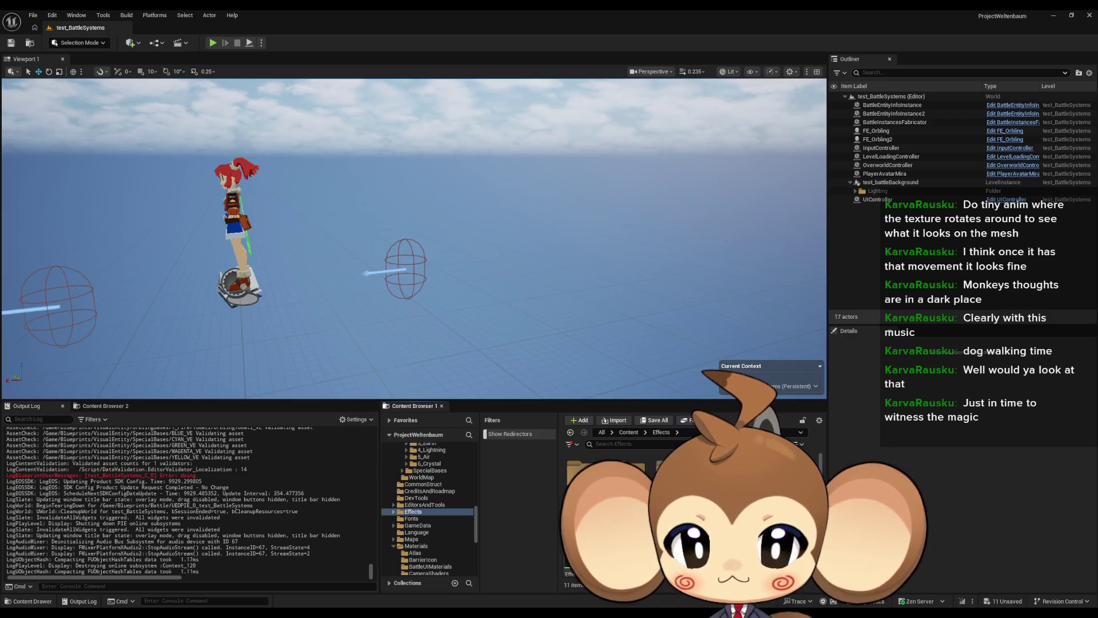
double_click(681, 475)
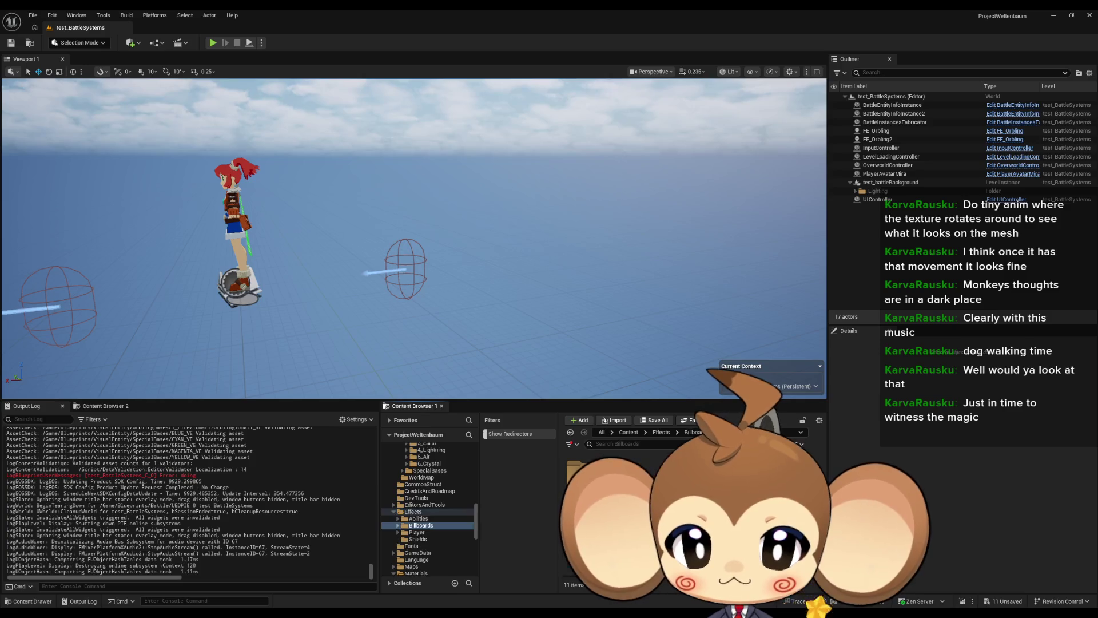
double_click(606, 475)
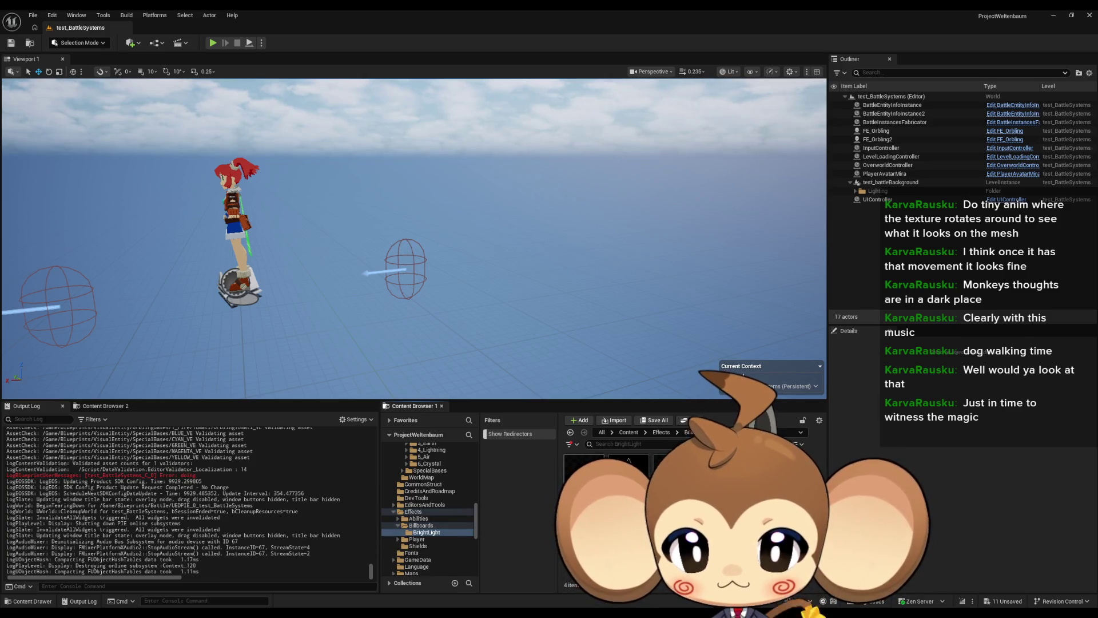
double_click(584, 475)
scroll(498, 406, "down", 5)
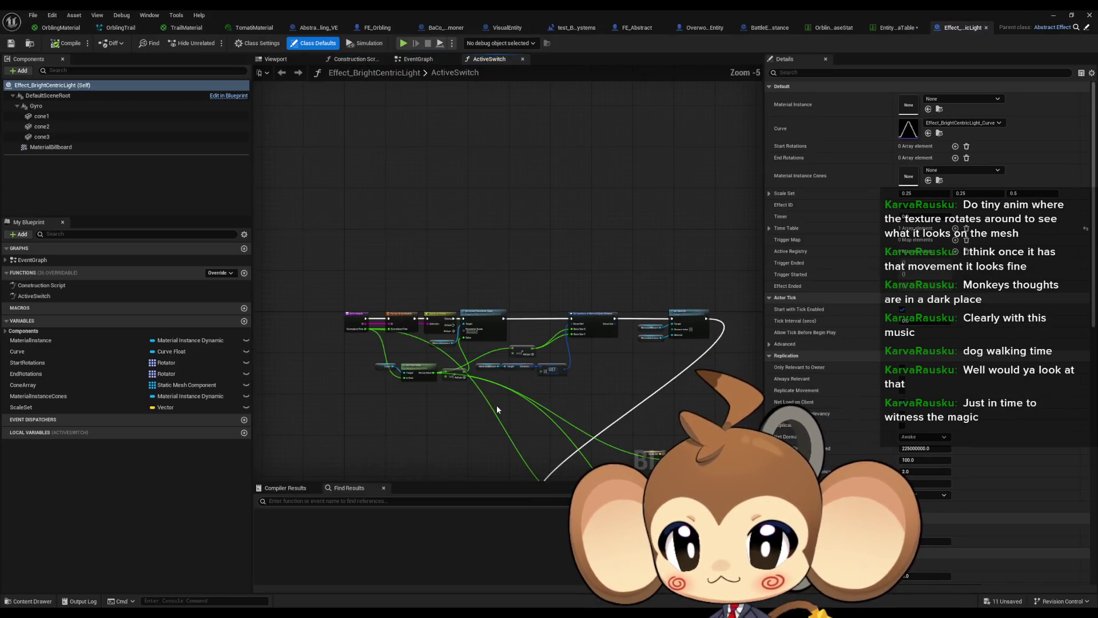
Step: Open Effect_BrightCentricLight's EventGraph and bring the BeginPlay nodes into view
left_click(38, 300)
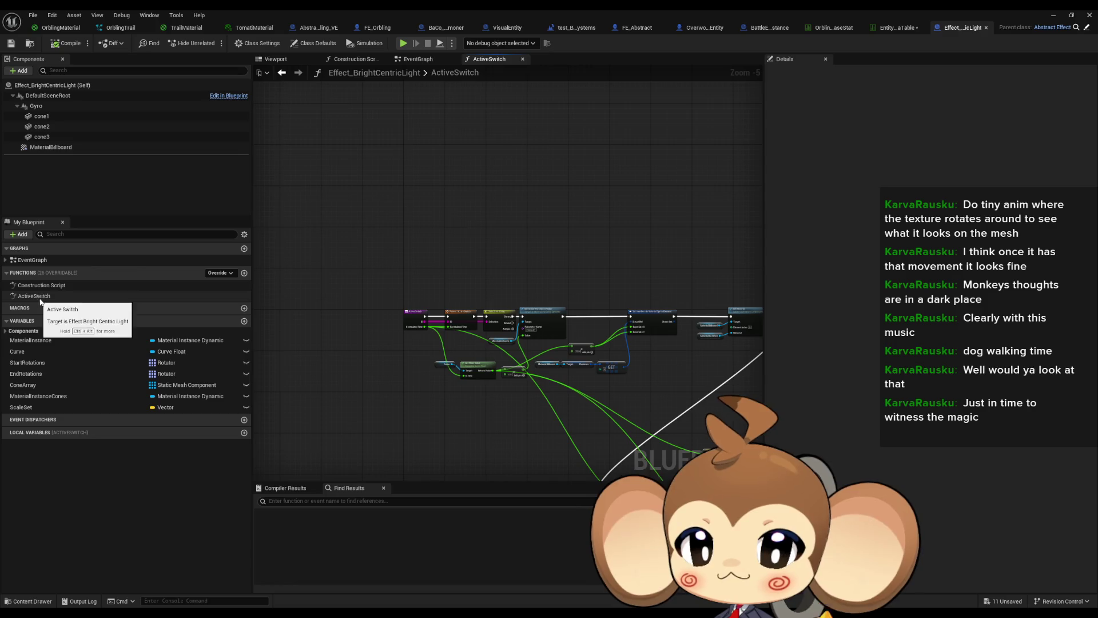
double_click(63, 261)
scroll(541, 275, "up", 3)
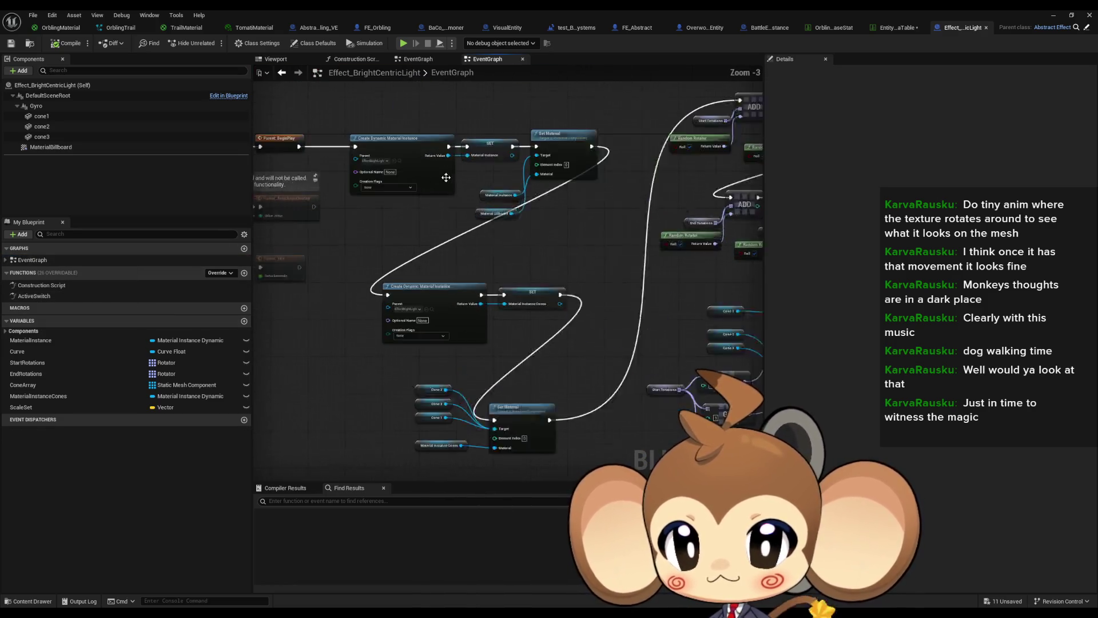
left_click_drag(542, 275, 616, 268)
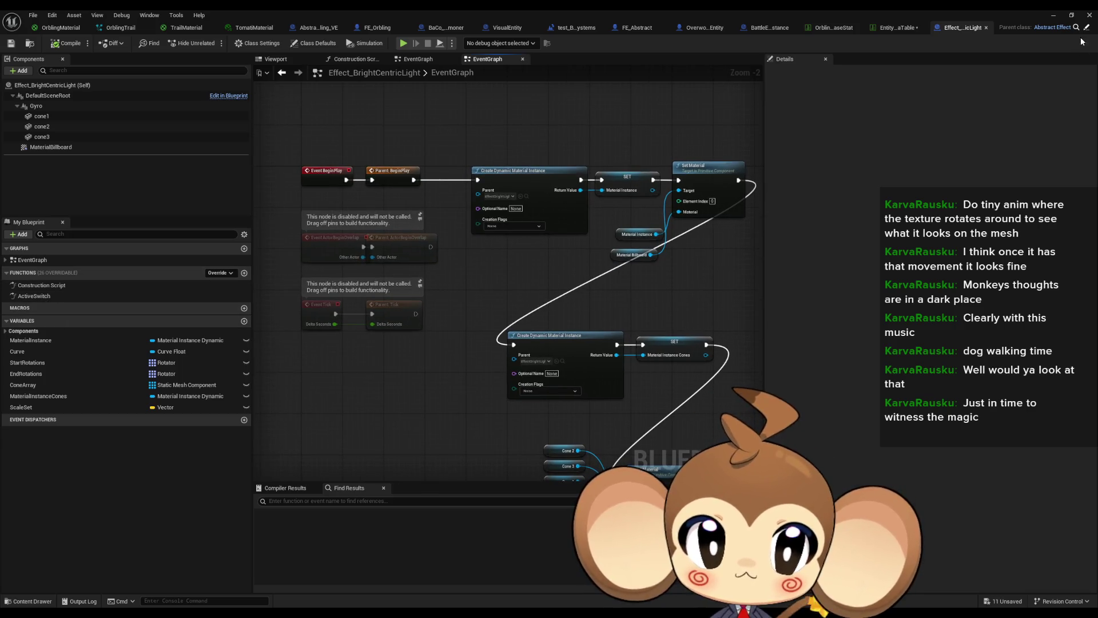
Step: Show the blueprint's class settings and defaults, then open its assigned curve asset
left_click(257, 44)
left_click(298, 45)
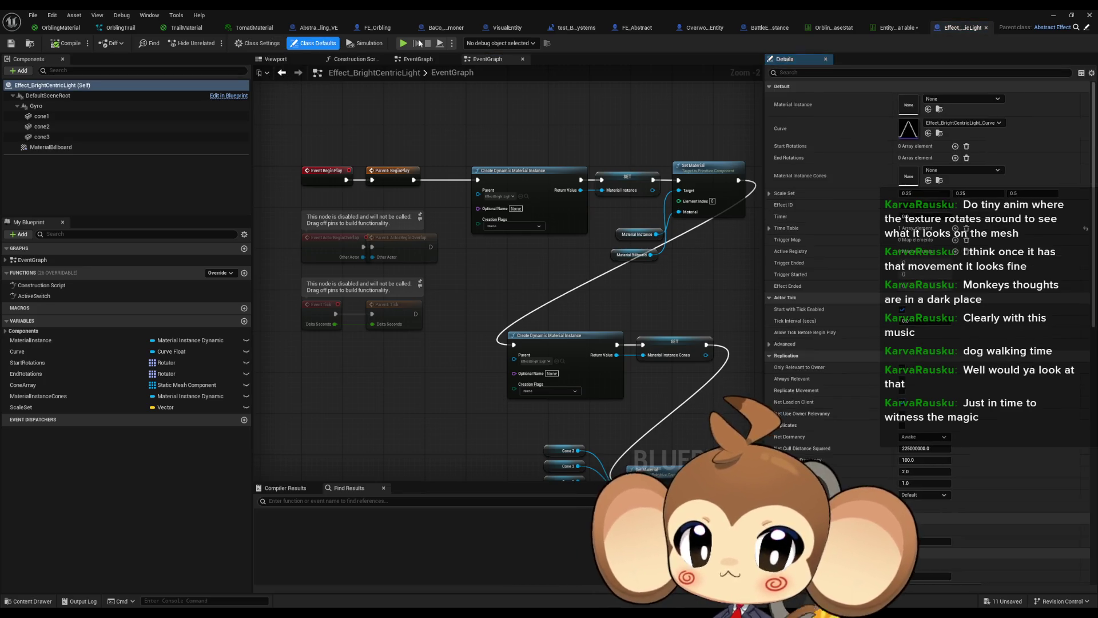
double_click(905, 135)
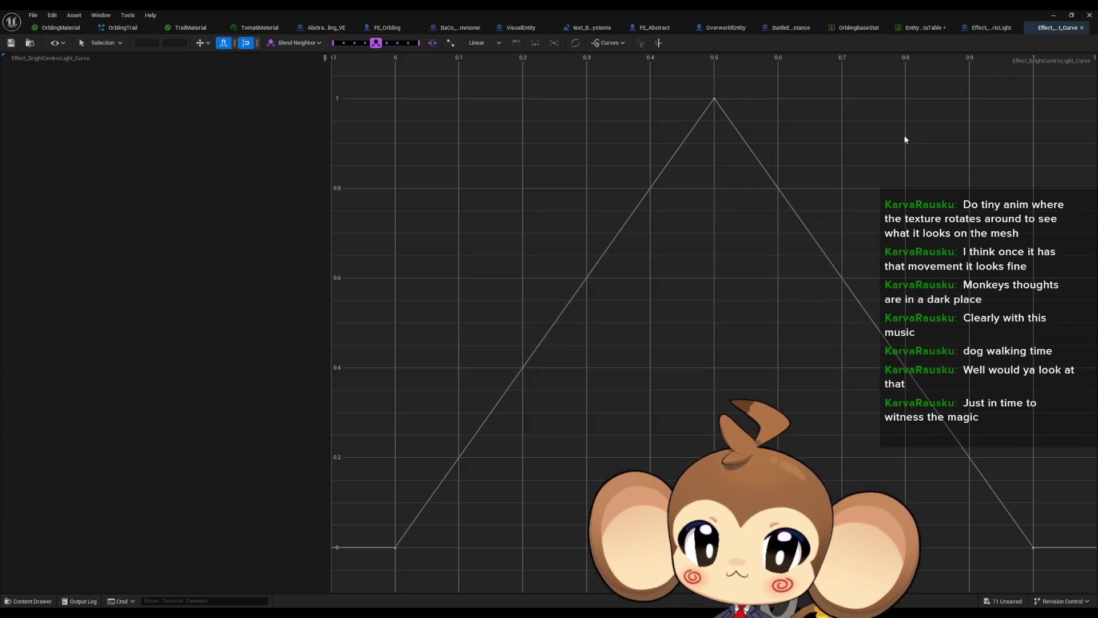
Step: Back in the blueprint, expand Time Table Index [0] to show its StartTime and EndTime
left_click(998, 32)
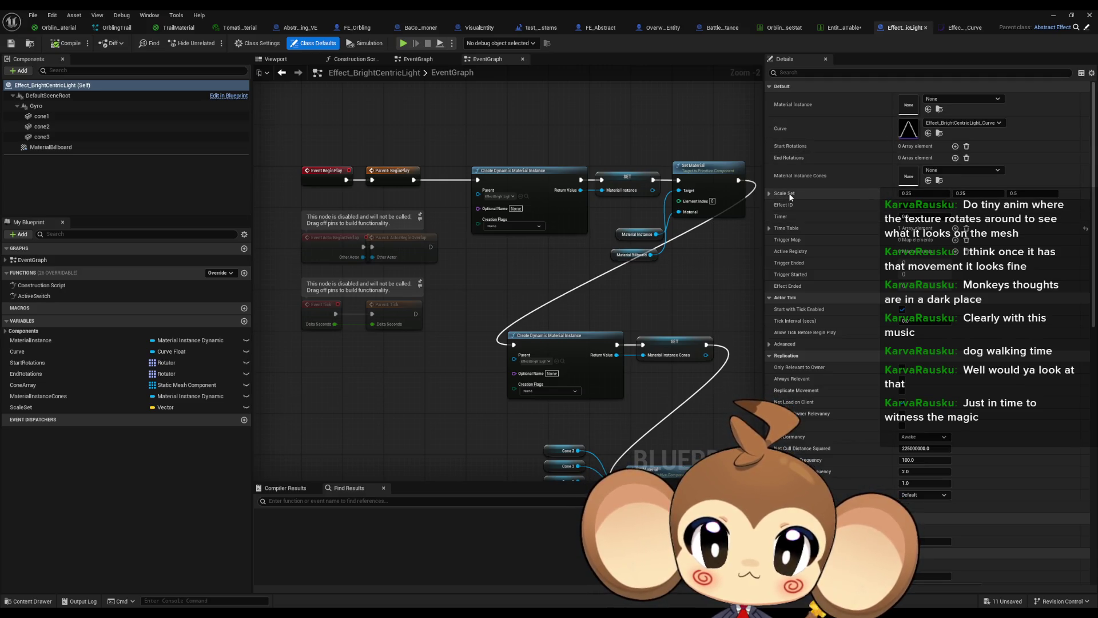
left_click(770, 228)
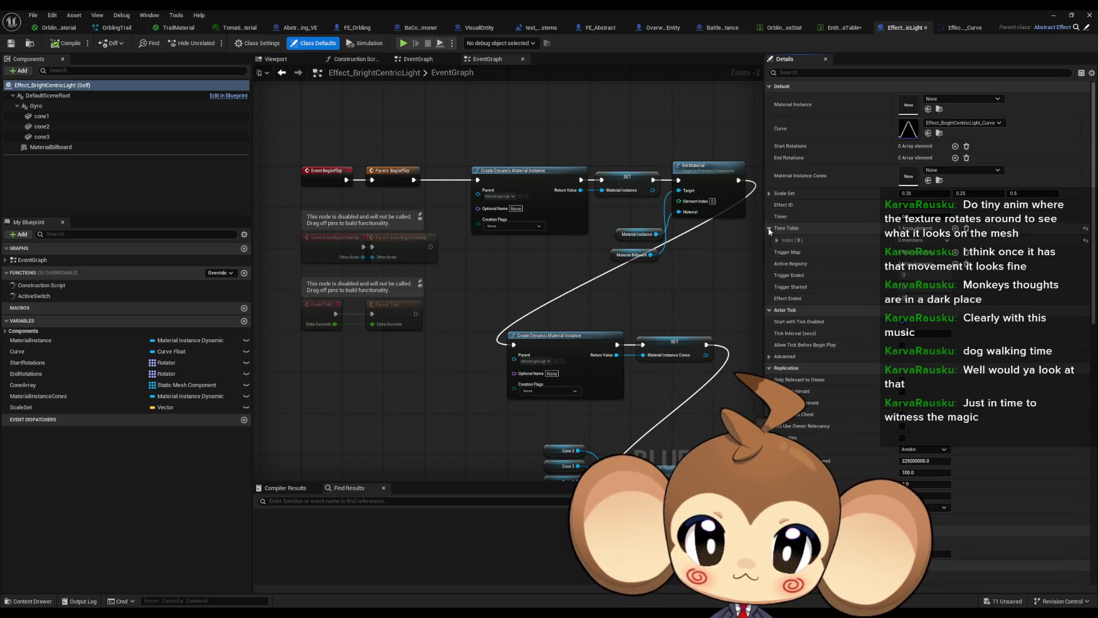
left_click(776, 241)
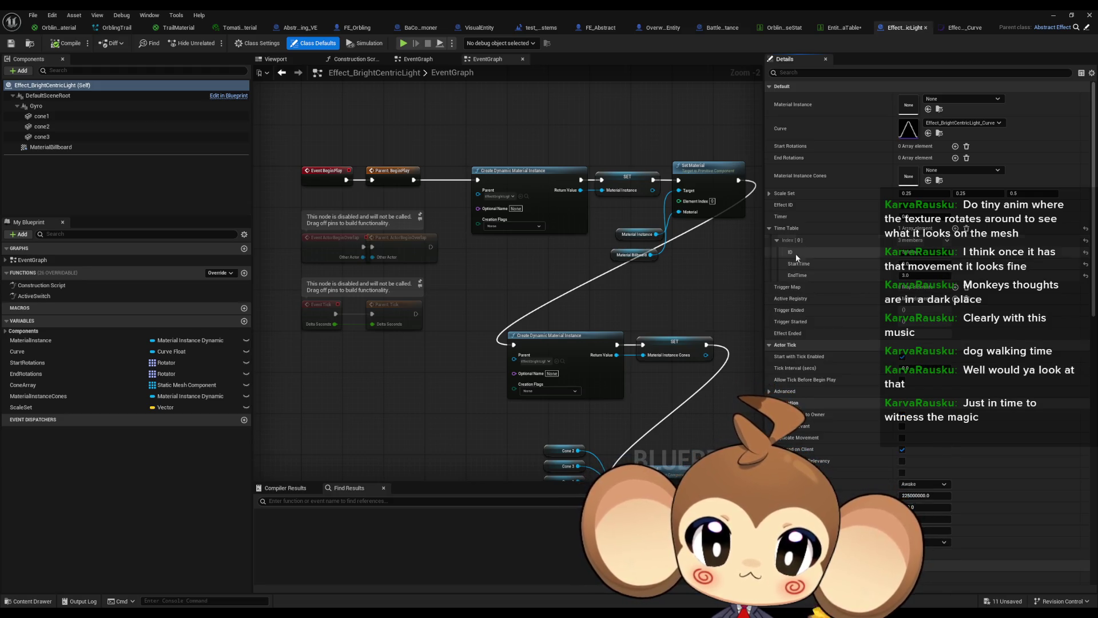
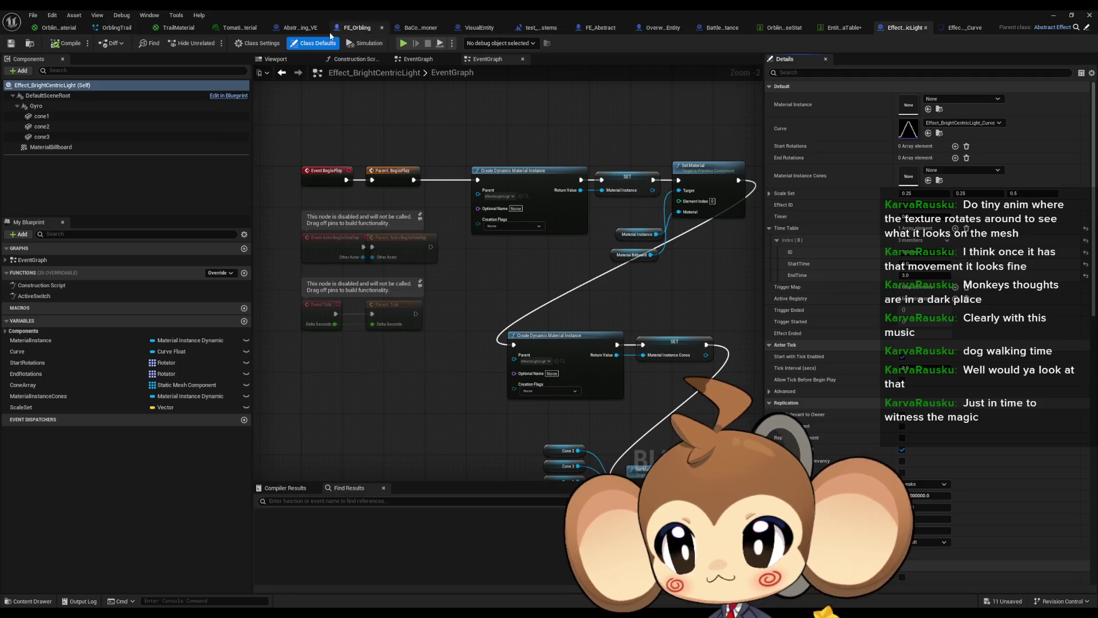
Step: Look through the FE_Orbling, FE_Abstract and Abstract_Orbling_VE blueprints, panning to the SET nodes
left_click(366, 35)
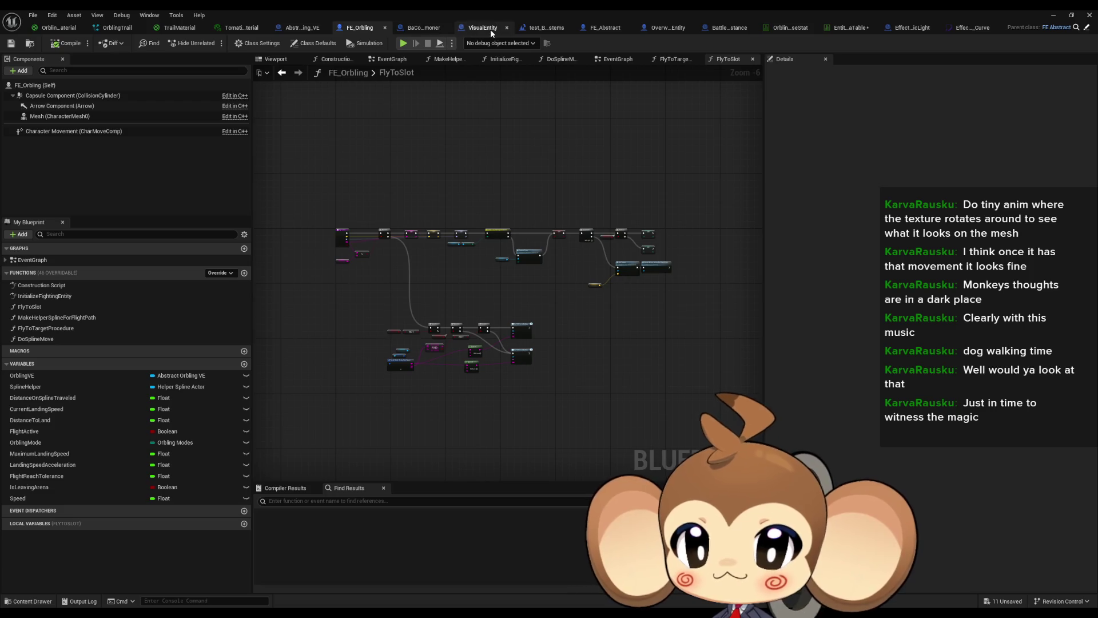
left_click(605, 28)
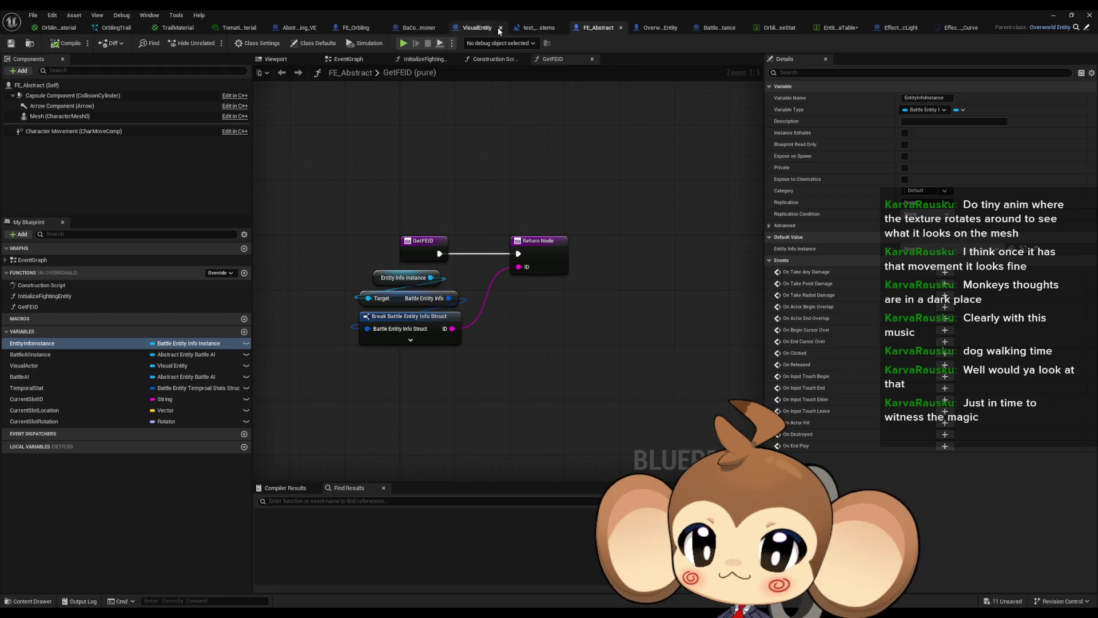
left_click(300, 28)
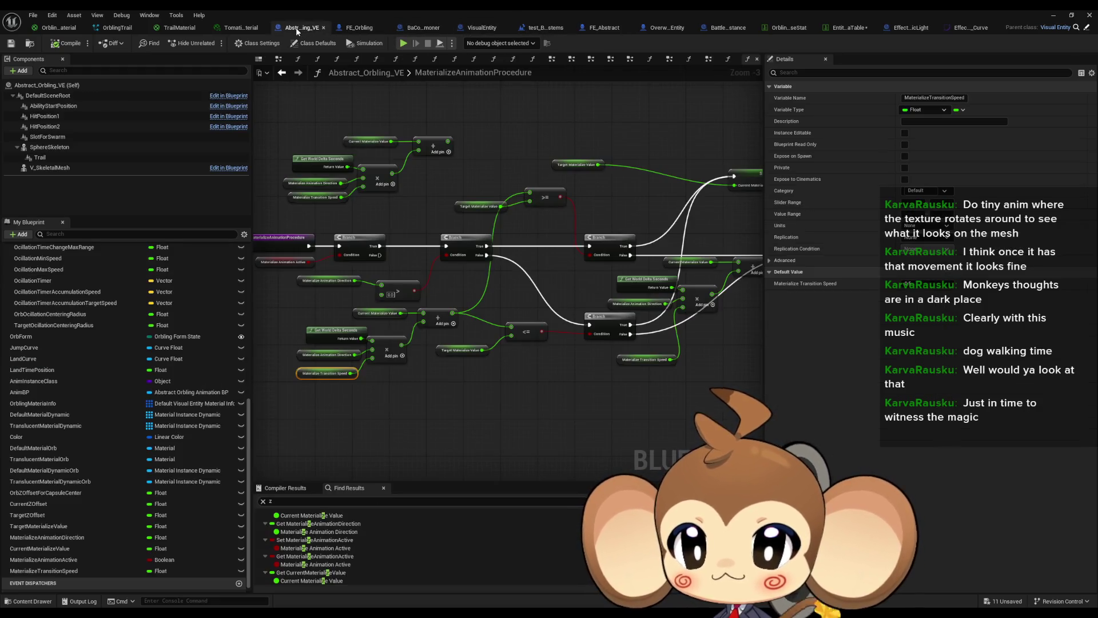
mouse_move(413, 121)
left_mouse_down()
mouse_move(321, 132)
mouse_move(217, 257)
mouse_move(200, 326)
left_mouse_up()
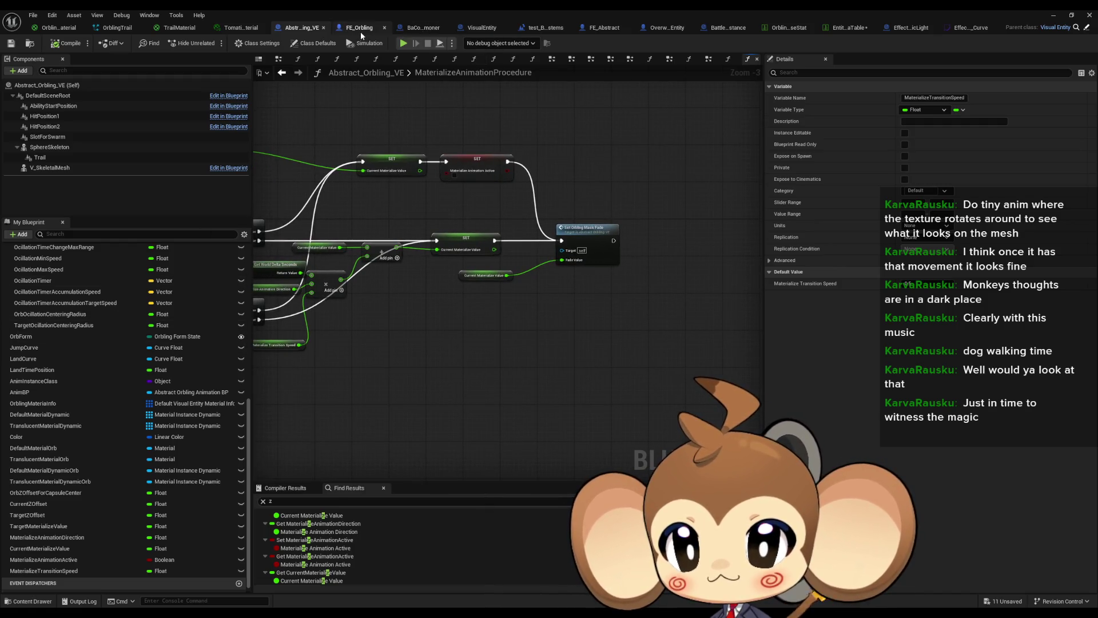
left_click(360, 32)
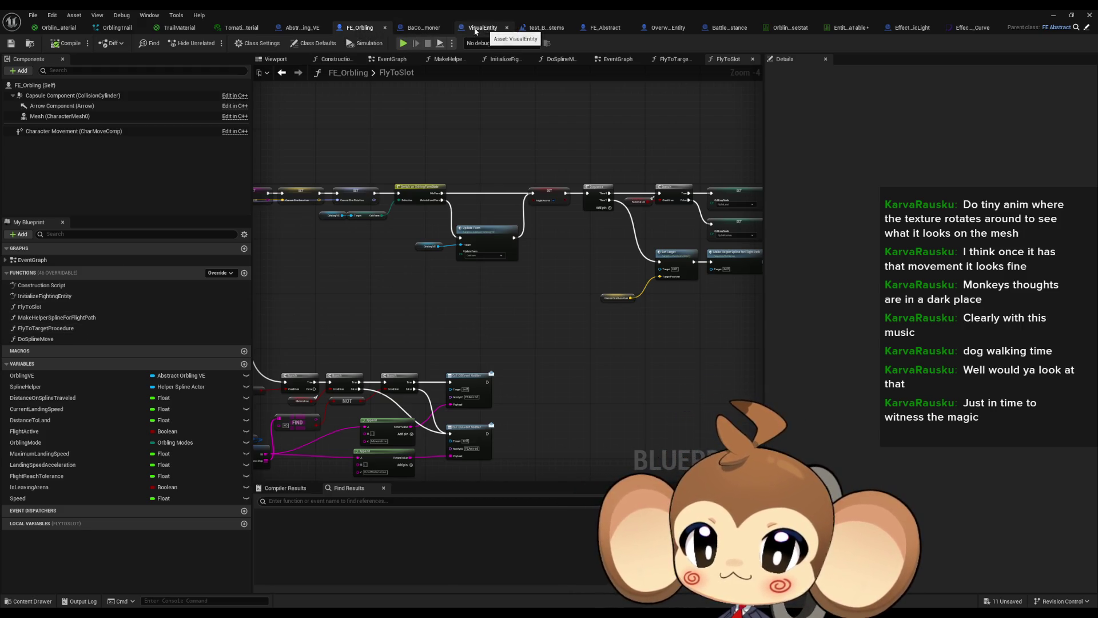
Step: Open FlyToTargetProcedure, then the UpdateForm function it calls
left_click_drag(504, 268, 435, 275)
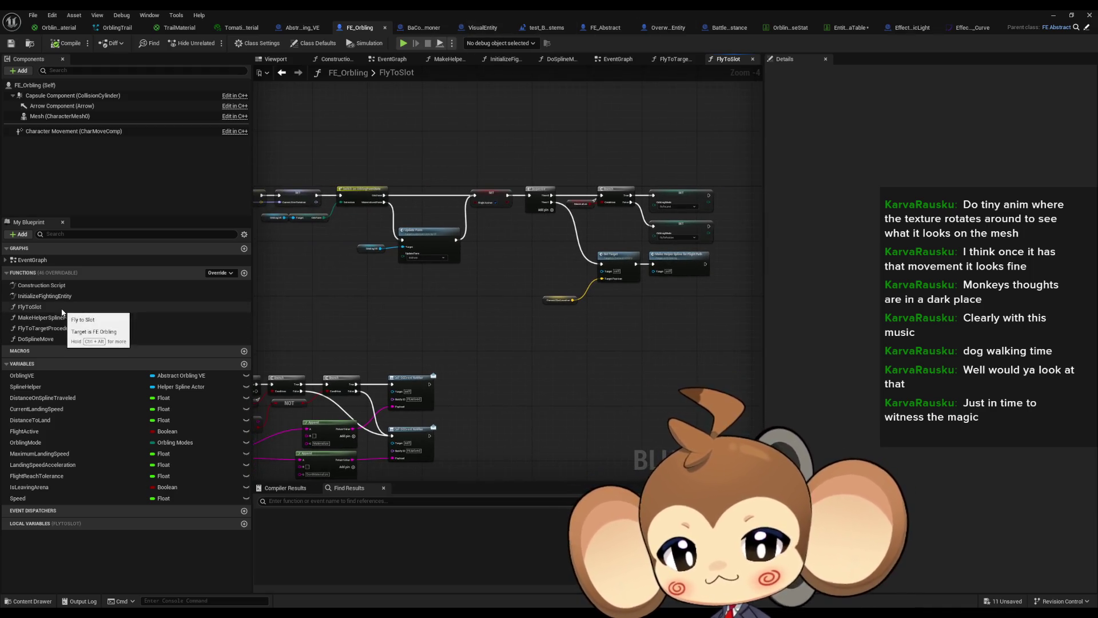
double_click(58, 329)
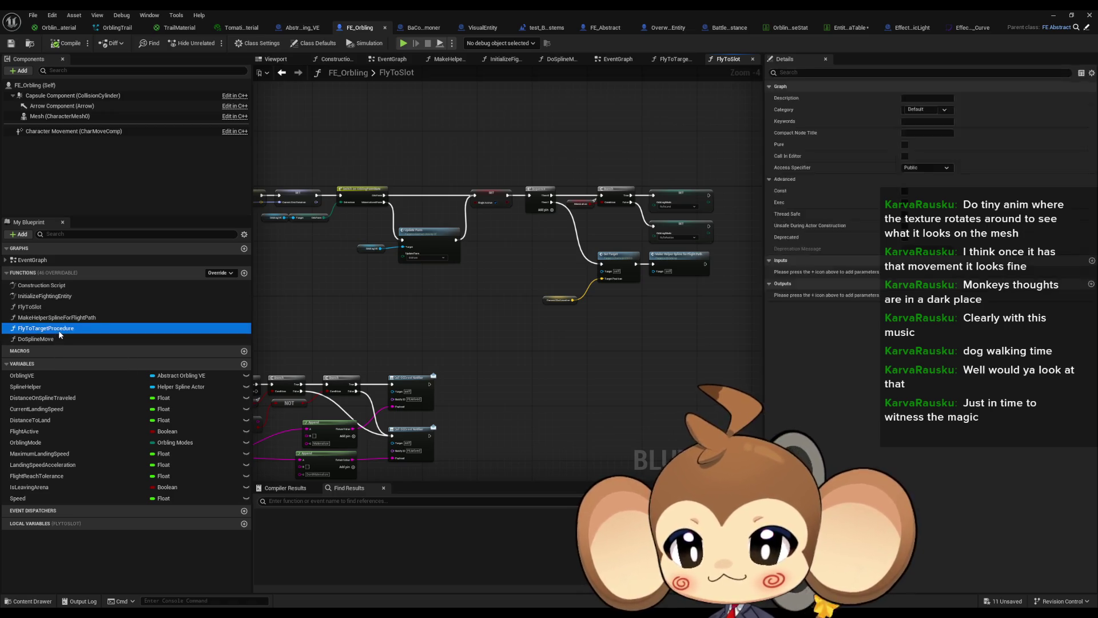
scroll(590, 278, "up", 4)
double_click(476, 311)
mouse_move(475, 312)
left_mouse_down()
mouse_move(555, 292)
mouse_move(588, 266)
mouse_move(588, 158)
left_mouse_up()
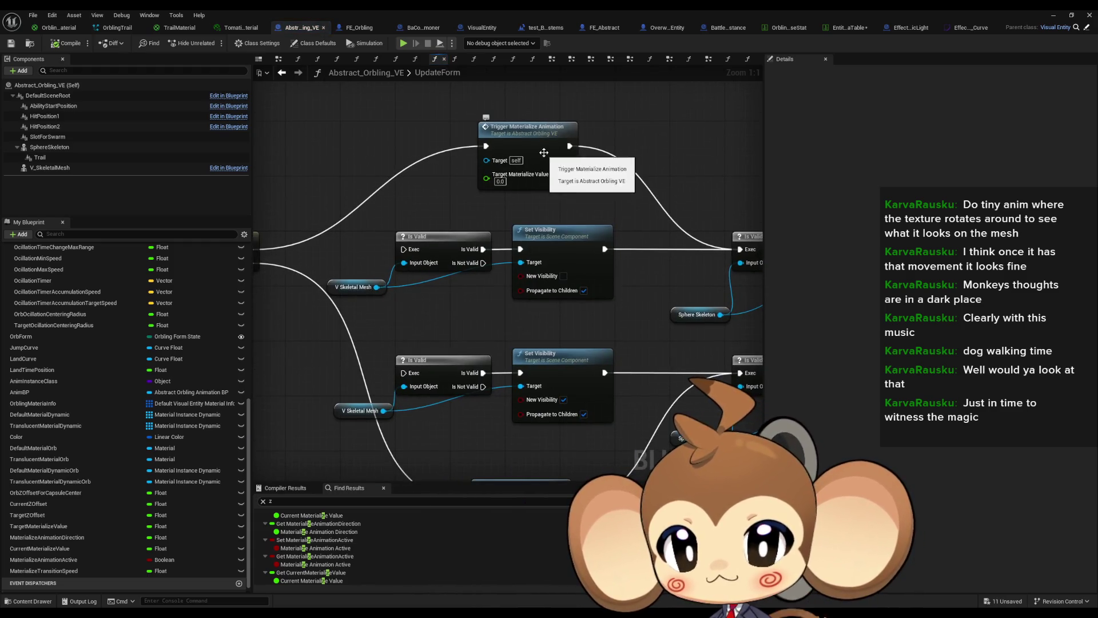
Step: In TriggerMaterializeAnimation, add Get Time Table and an array GET from the spawned light
double_click(549, 157)
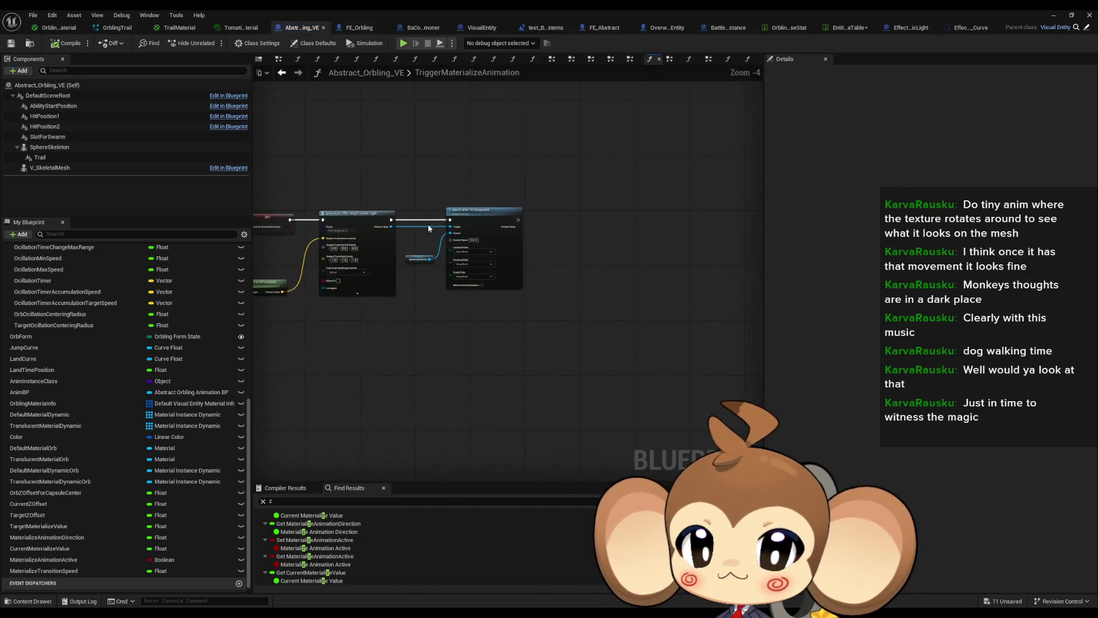
left_click_drag(559, 256, 738, 252)
mouse_move(650, 391)
left_mouse_down()
mouse_move(502, 237)
mouse_move(502, 281)
mouse_move(476, 242)
mouse_move(482, 190)
left_mouse_up()
type("get time")
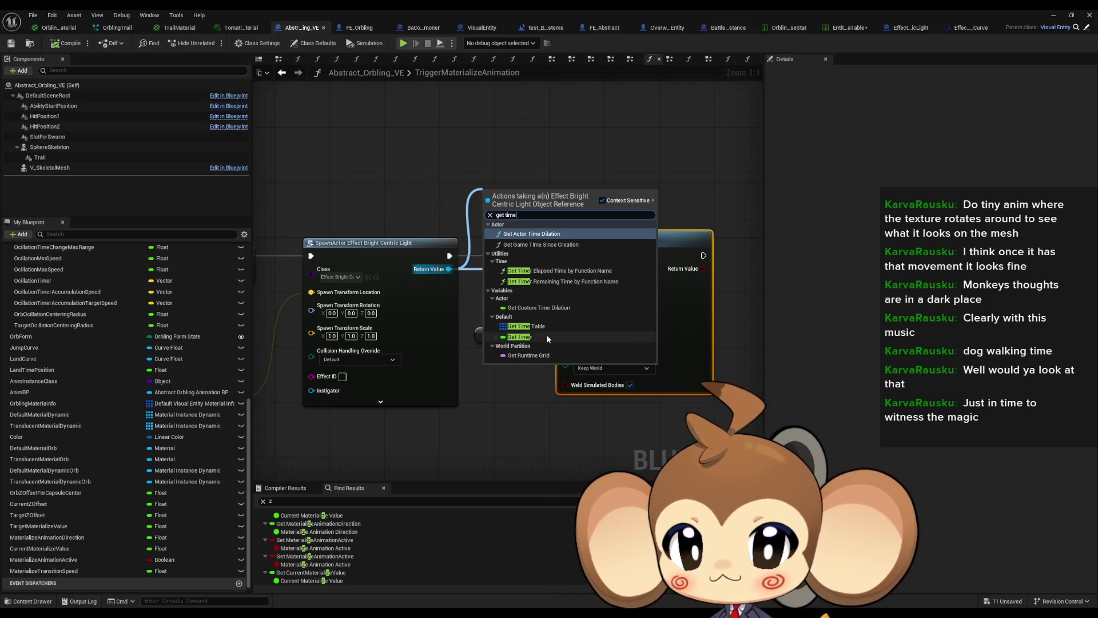
left_click(540, 327)
mouse_move(516, 205)
left_mouse_down()
mouse_move(452, 146)
mouse_move(510, 149)
left_mouse_up()
type("get")
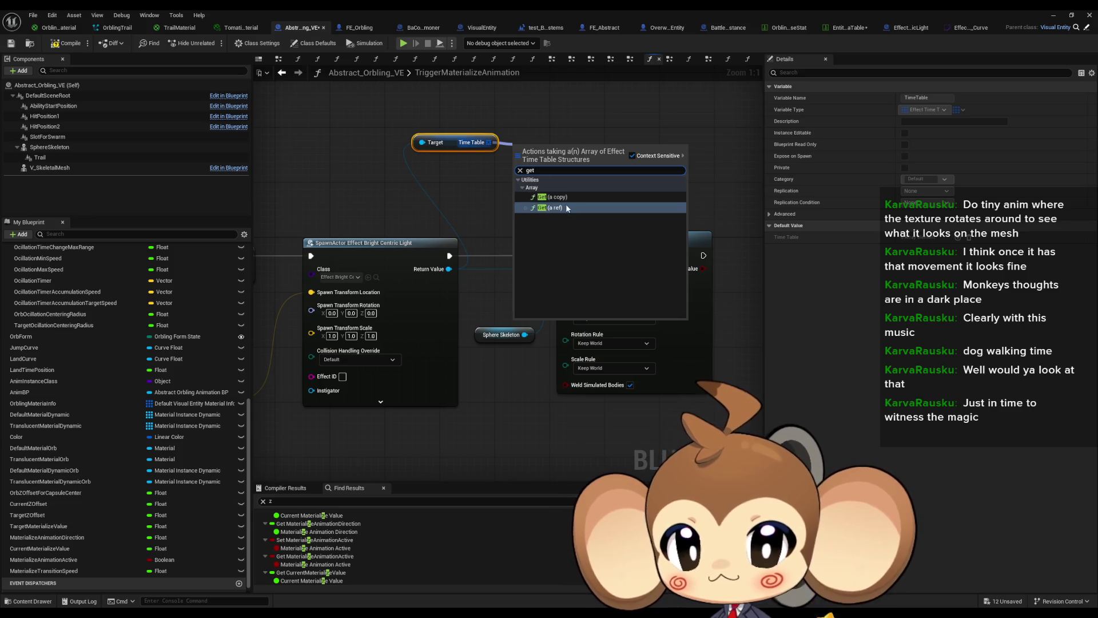
left_click(566, 199)
mouse_move(580, 157)
left_mouse_down()
mouse_move(524, 183)
mouse_move(576, 184)
left_mouse_up()
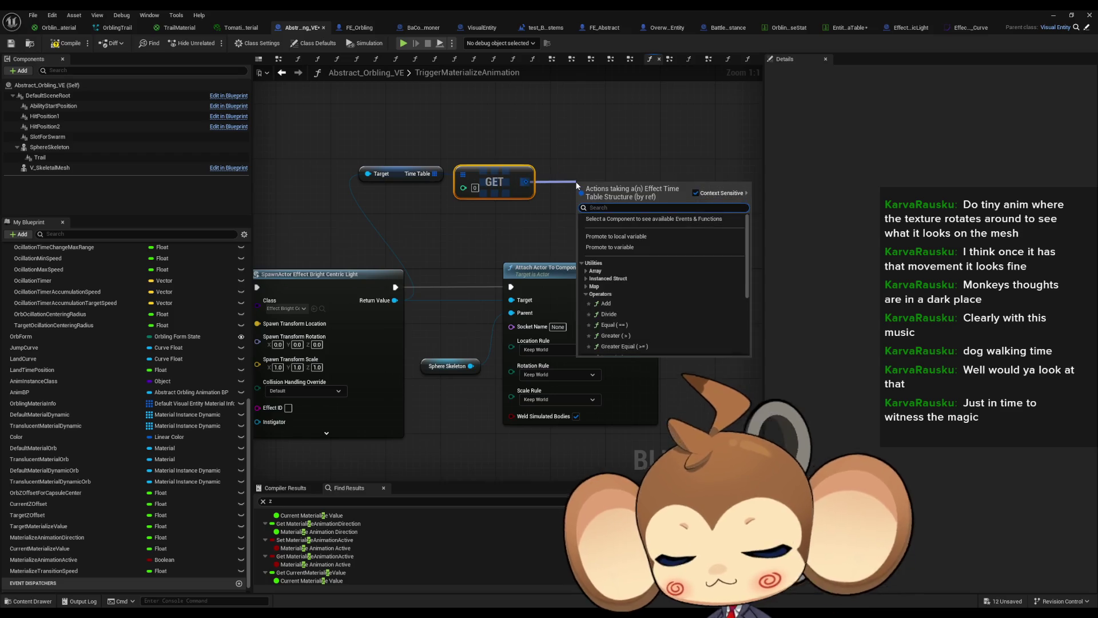
Step: Add Set members in Effect Time Table with End Time 1.0, executing into the Attach node
type("set members")
key("Return")
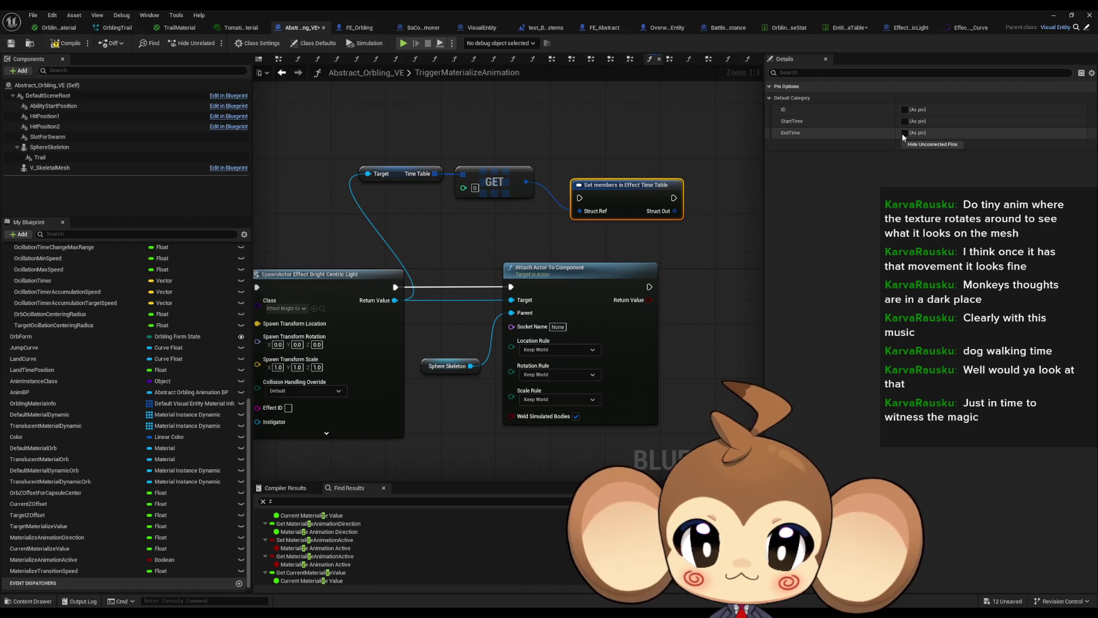
left_click(904, 133)
key("Return")
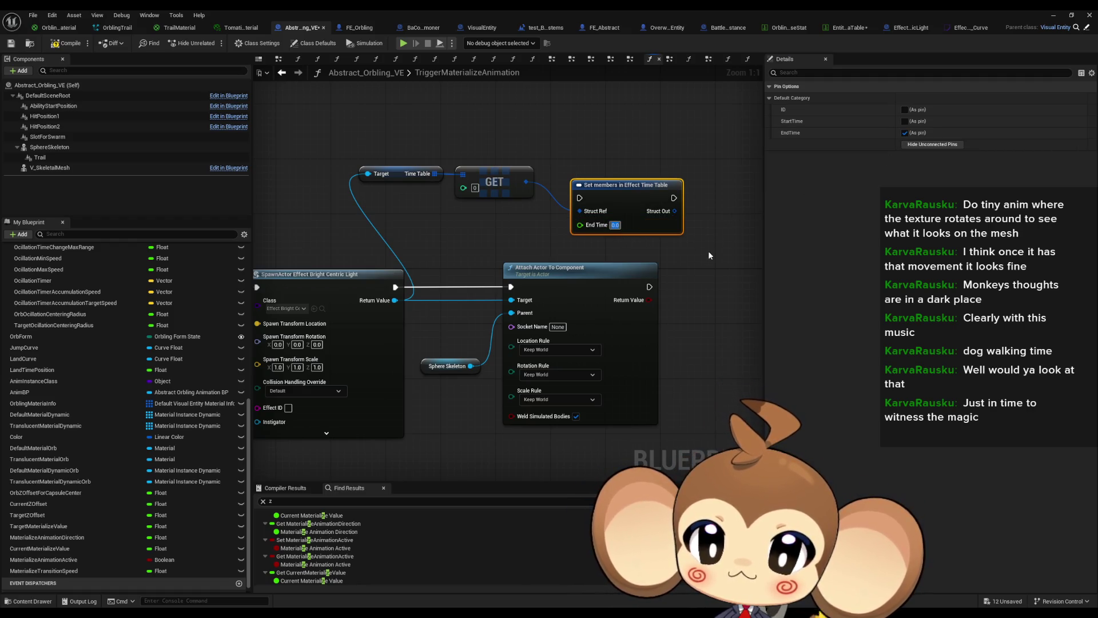
type("1")
left_click(706, 254)
mouse_move(674, 197)
left_mouse_down()
mouse_move(515, 289)
mouse_move(723, 272)
mouse_move(612, 238)
mouse_move(580, 198)
left_mouse_up()
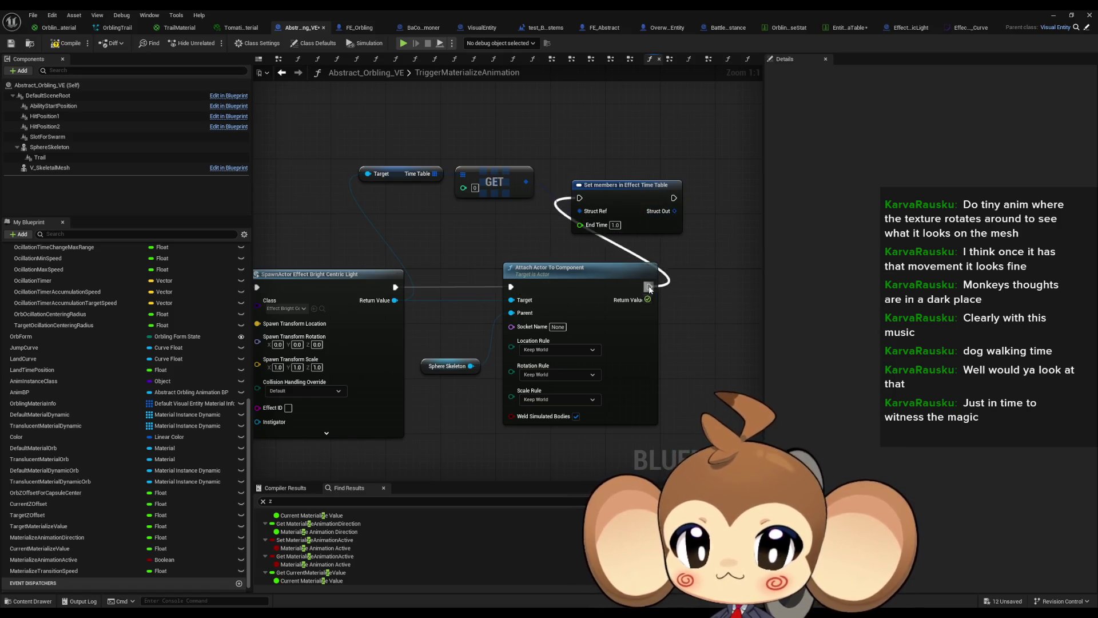
left_click(1057, 16)
left_click(215, 43)
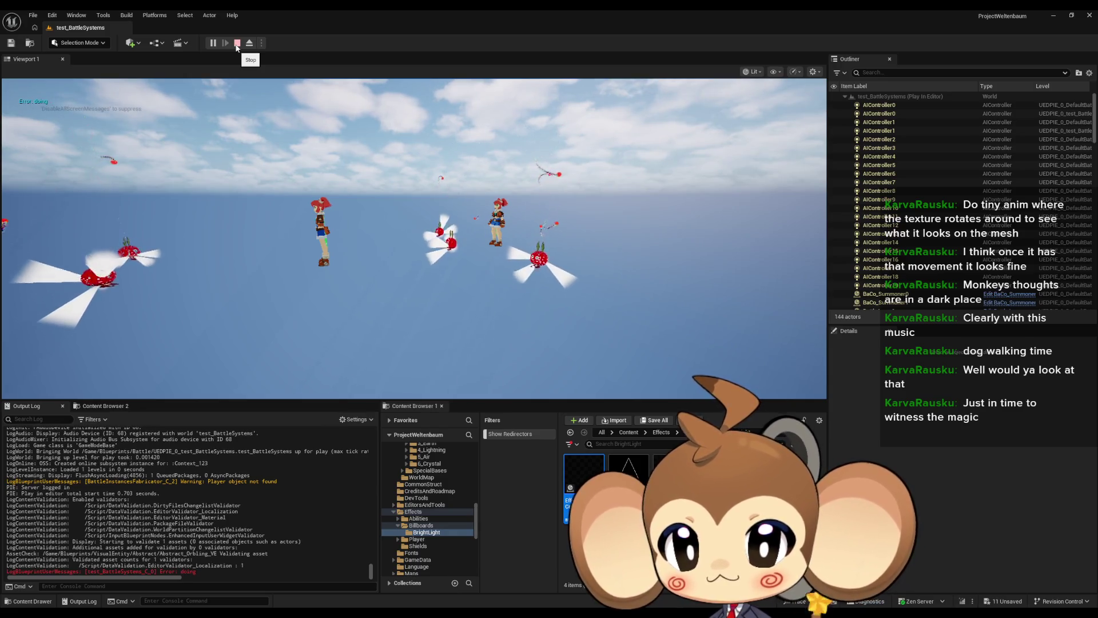
left_click(236, 45)
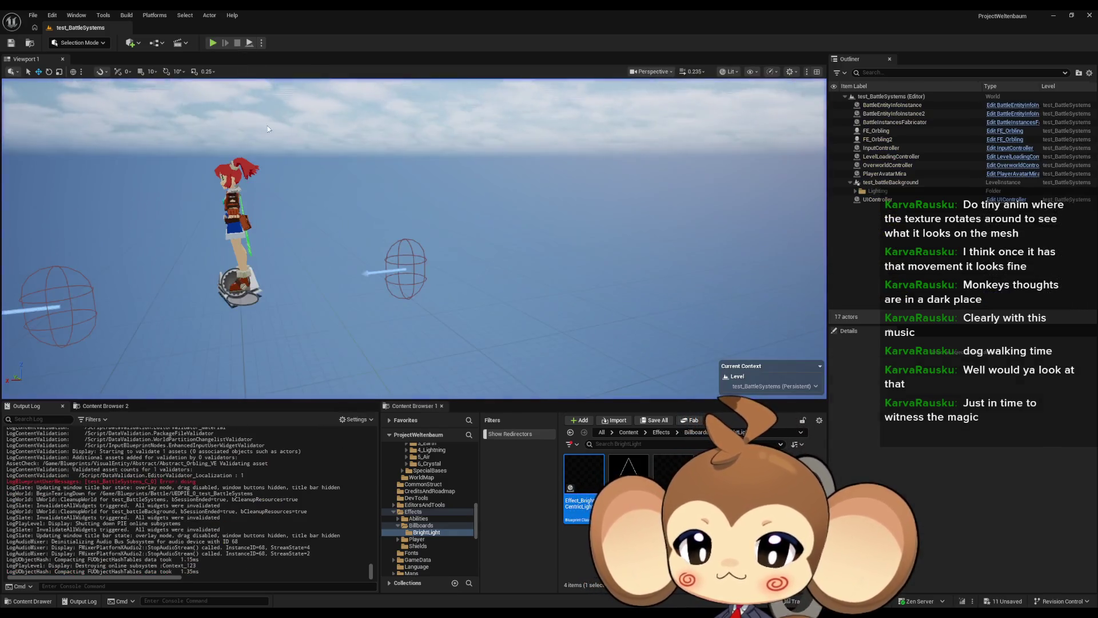
mouse_move(449, 613)
left_click(449, 576)
mouse_move(418, 417)
left_mouse_down()
mouse_move(560, 415)
mouse_move(423, 418)
left_mouse_up()
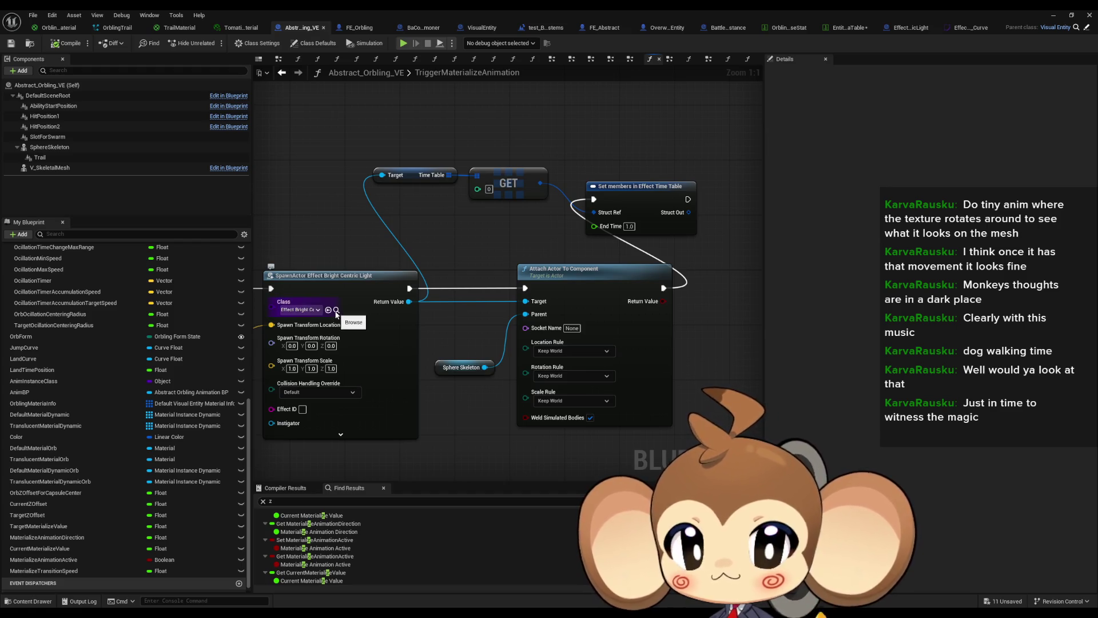
Step: Review Effect_BrightCentricLight's event graph, then open its parent Abstract_Effect blueprint
left_click(898, 29)
left_click_drag(597, 261, 549, 255)
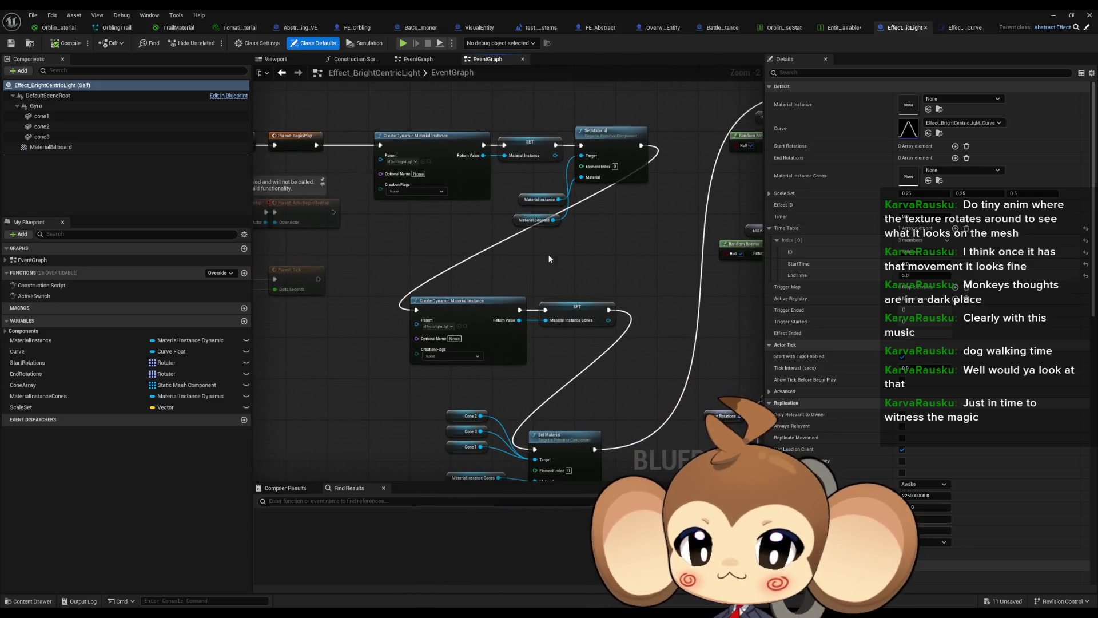
mouse_move(601, 281)
left_mouse_down()
mouse_move(490, 327)
mouse_move(573, 332)
mouse_move(292, 130)
left_mouse_up()
mouse_move(474, 314)
left_mouse_down()
mouse_move(480, 292)
mouse_move(564, 371)
left_mouse_up()
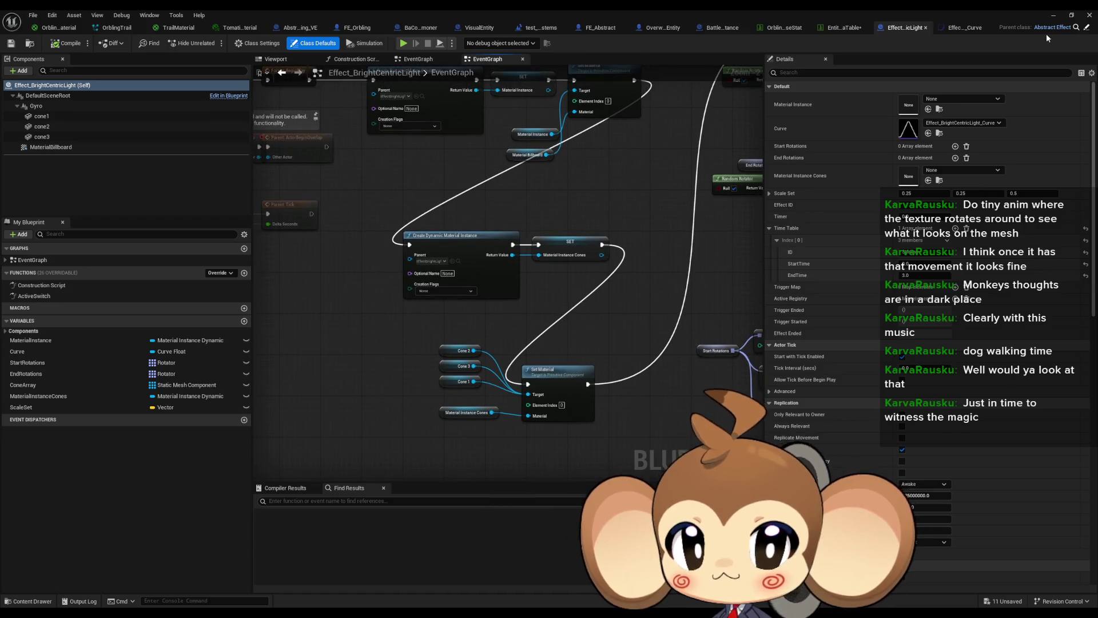
left_click(1047, 27)
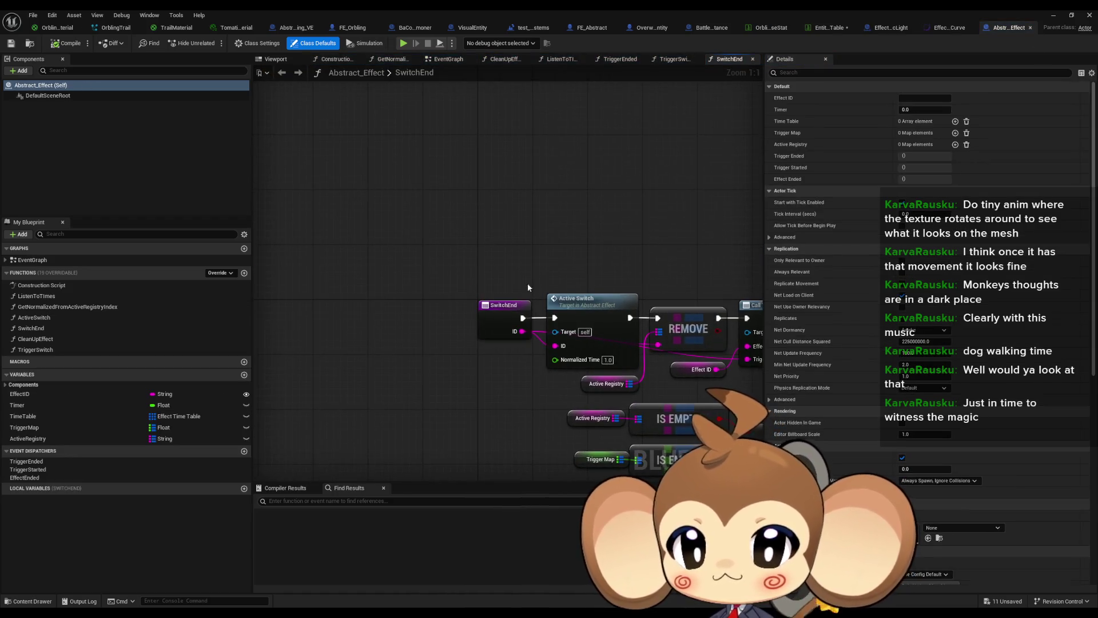
Step: Inspect Abstract_Effect's EventGraph and its ListenToTimes function
double_click(53, 261)
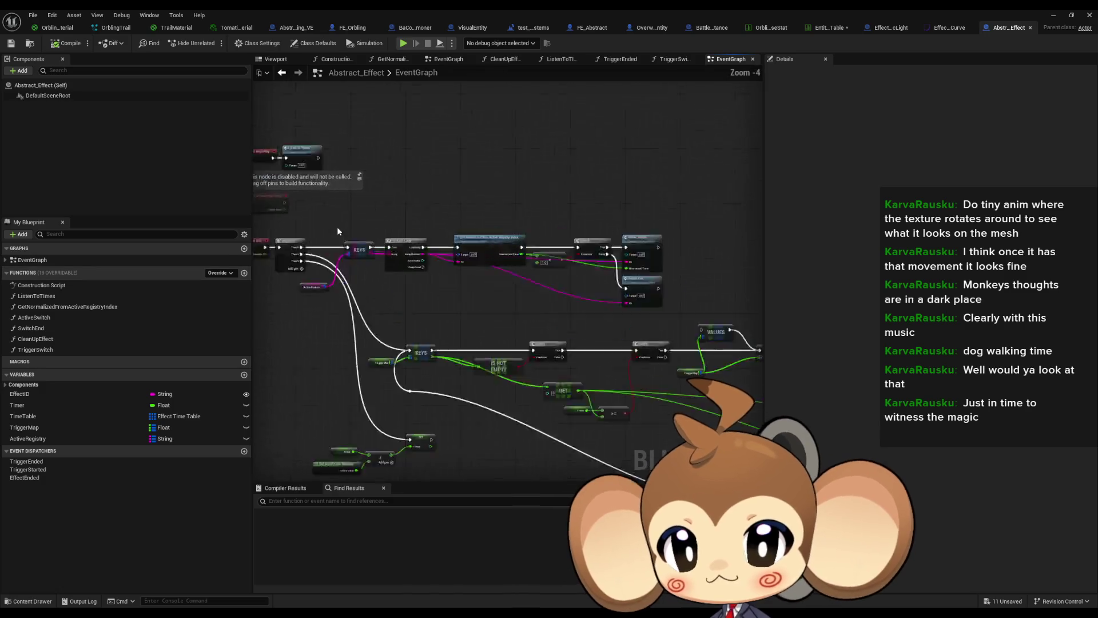
mouse_move(574, 310)
left_mouse_down()
mouse_move(719, 328)
mouse_move(596, 314)
mouse_move(679, 321)
left_mouse_up()
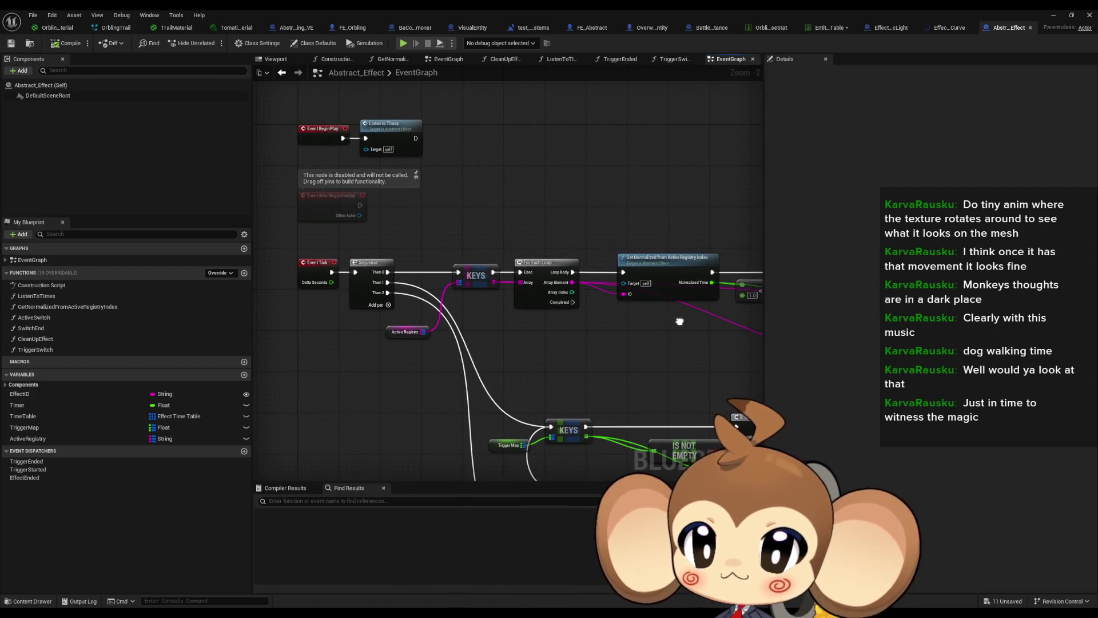
left_click_drag(679, 321, 662, 306)
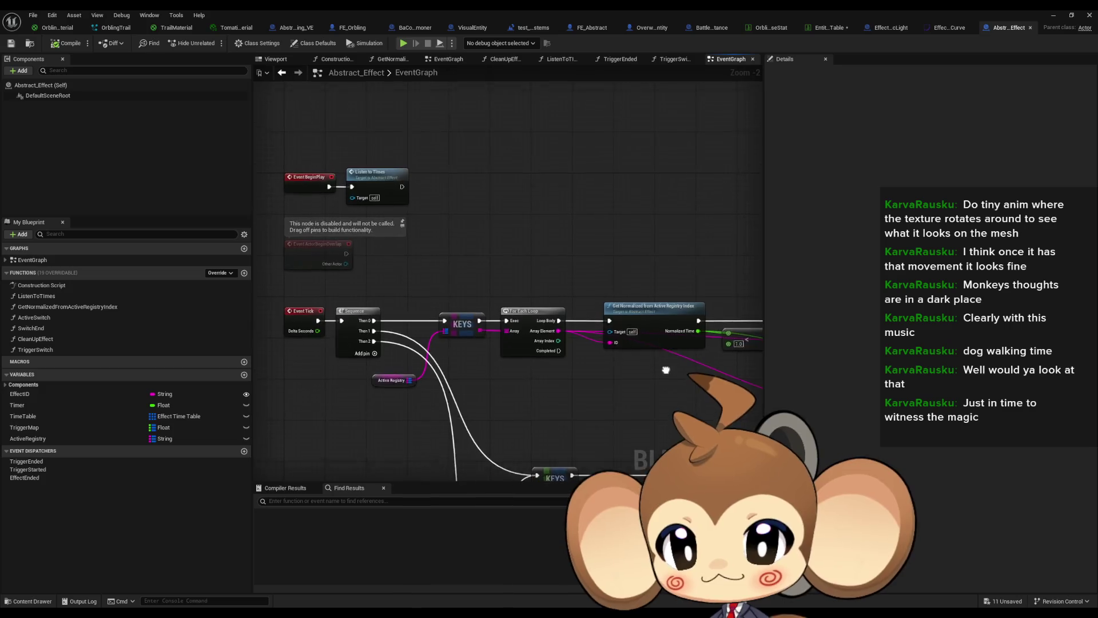
mouse_move(502, 230)
left_mouse_down()
mouse_move(307, 172)
mouse_move(343, 206)
mouse_move(399, 231)
left_mouse_up()
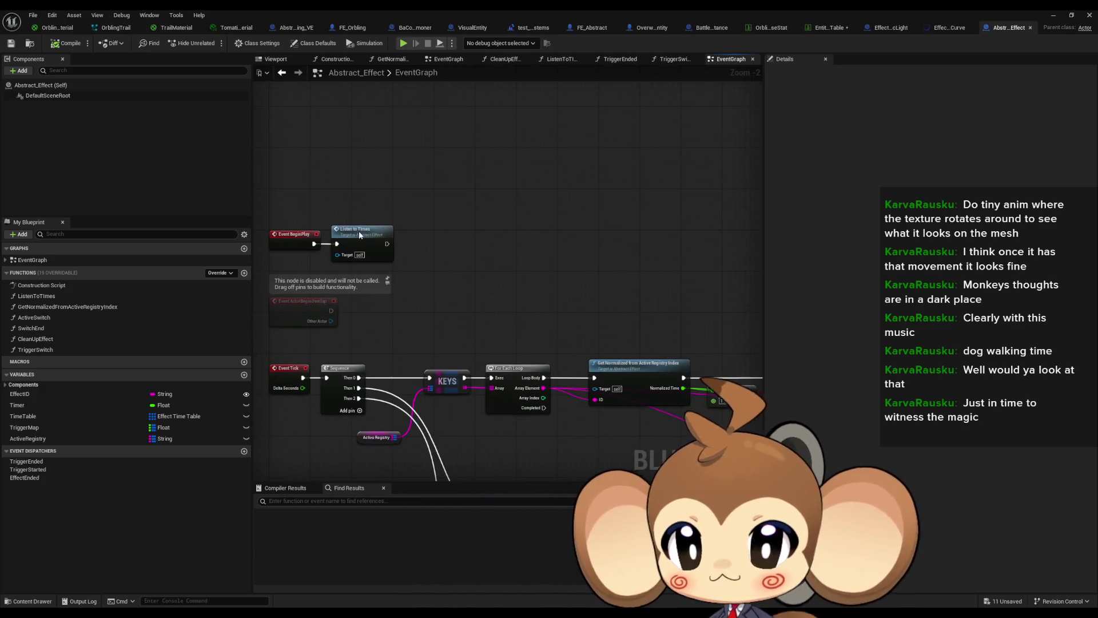
double_click(358, 231)
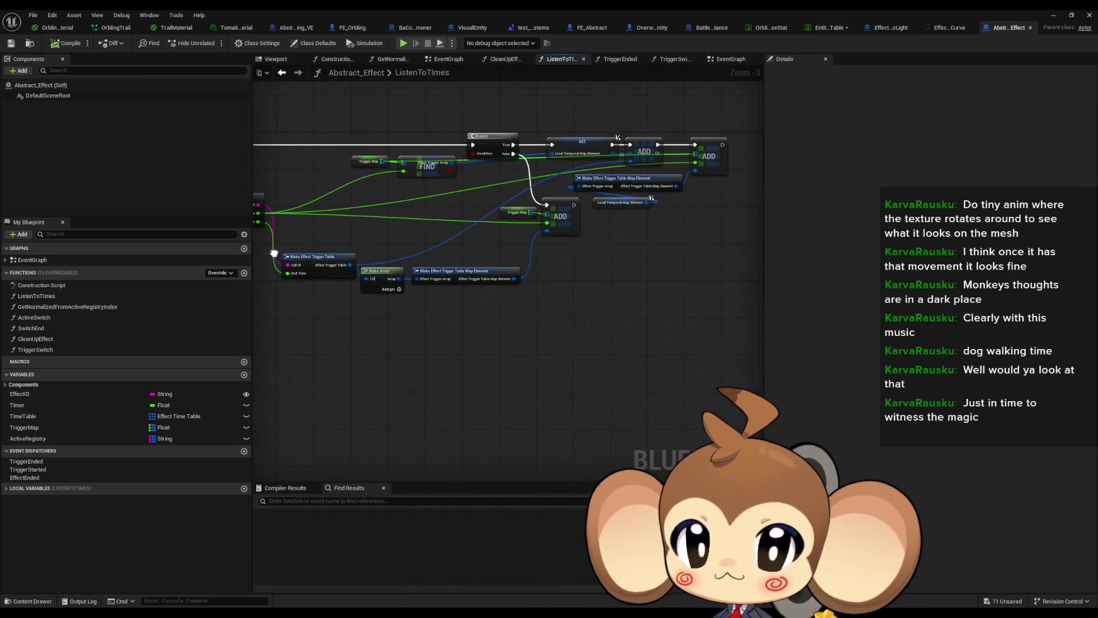
left_click_drag(274, 253, 561, 287)
left_click(281, 72)
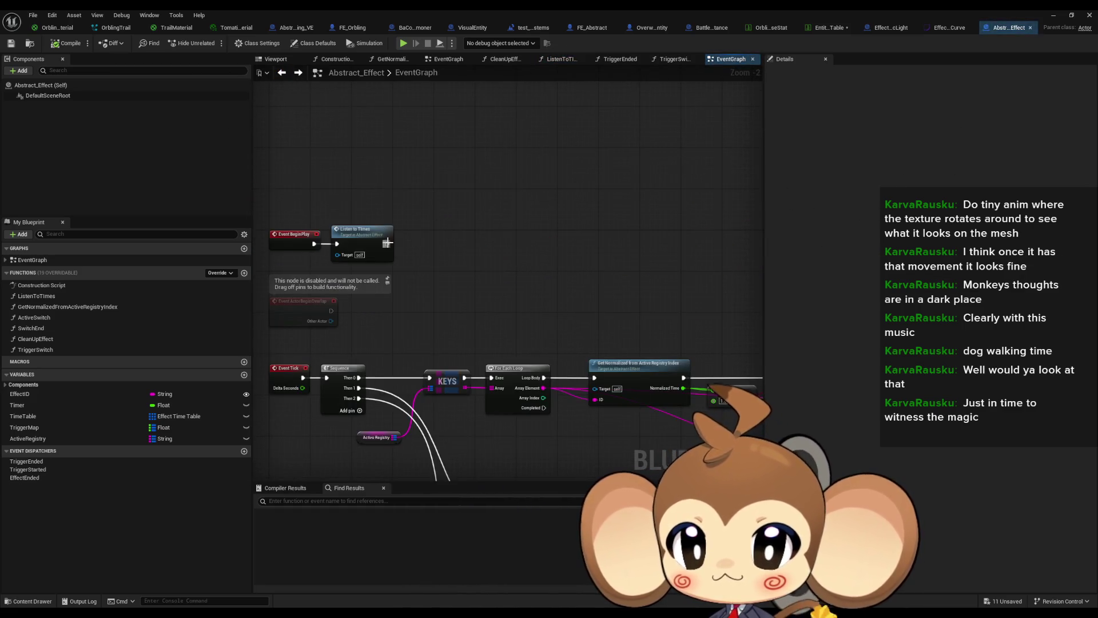
Step: Add a Print String printing 2 after Listen to Times
left_click_drag(388, 244, 412, 242)
type("print")
key("Return")
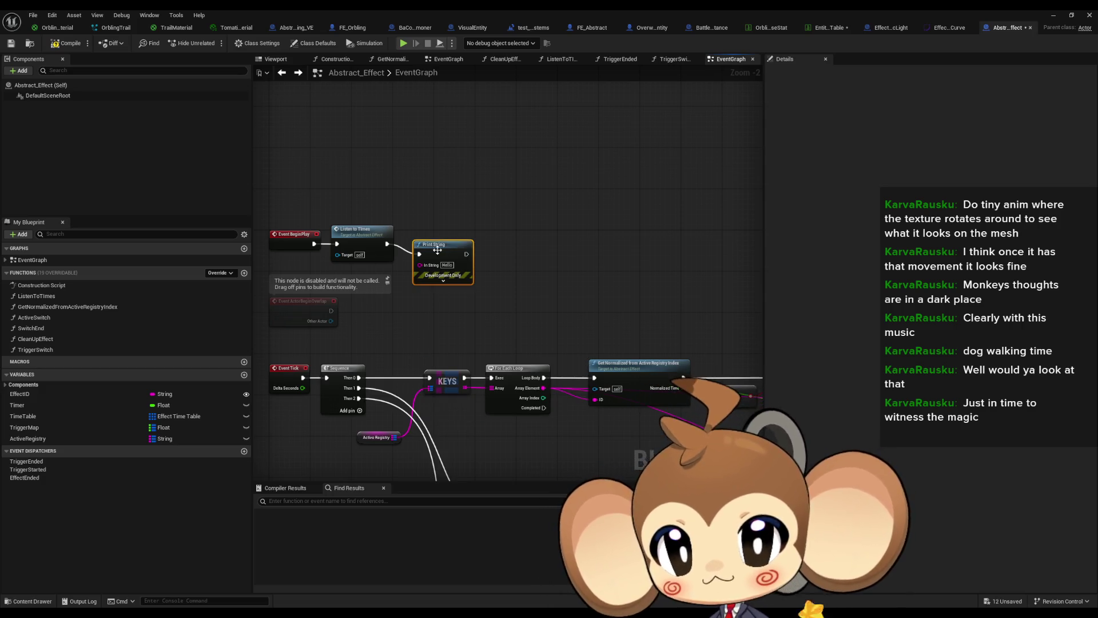
left_click(447, 265)
type("2")
left_click(550, 239)
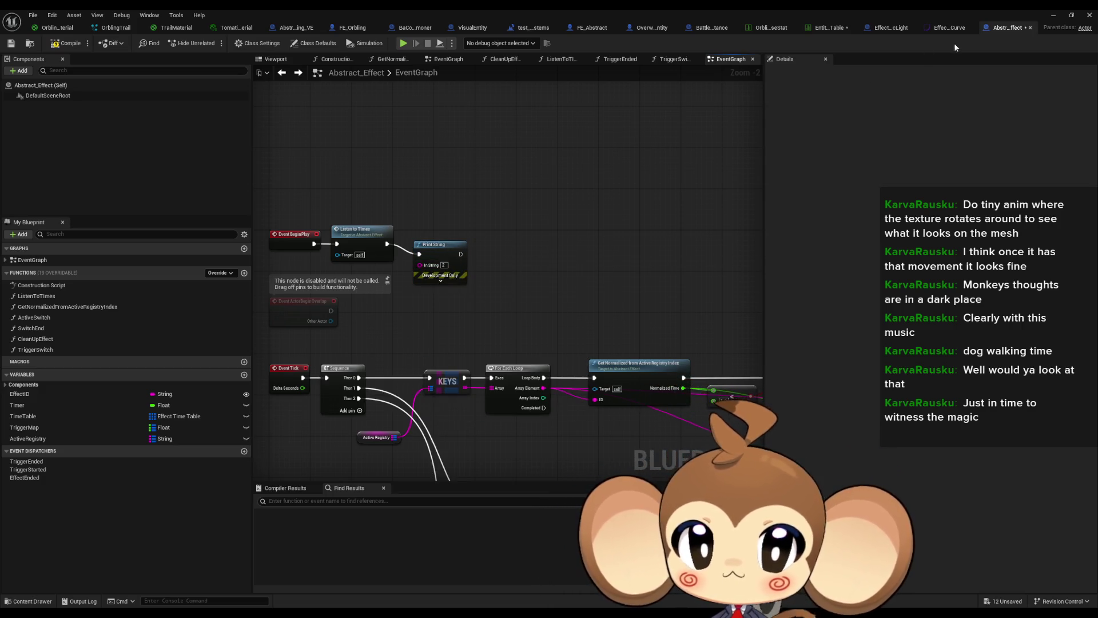
Step: In Abstract_Orbling_VE, add a Print String printing 1 after Set members
left_click(294, 28)
left_click_drag(637, 201, 658, 209)
type("print")
key("Return")
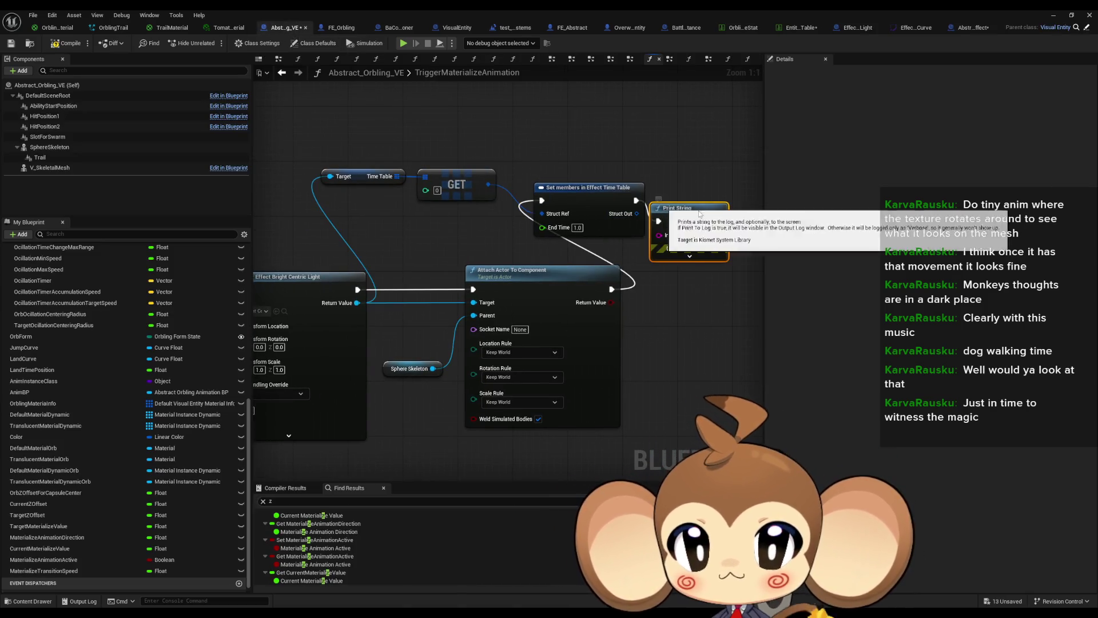
type("1")
left_click(709, 163)
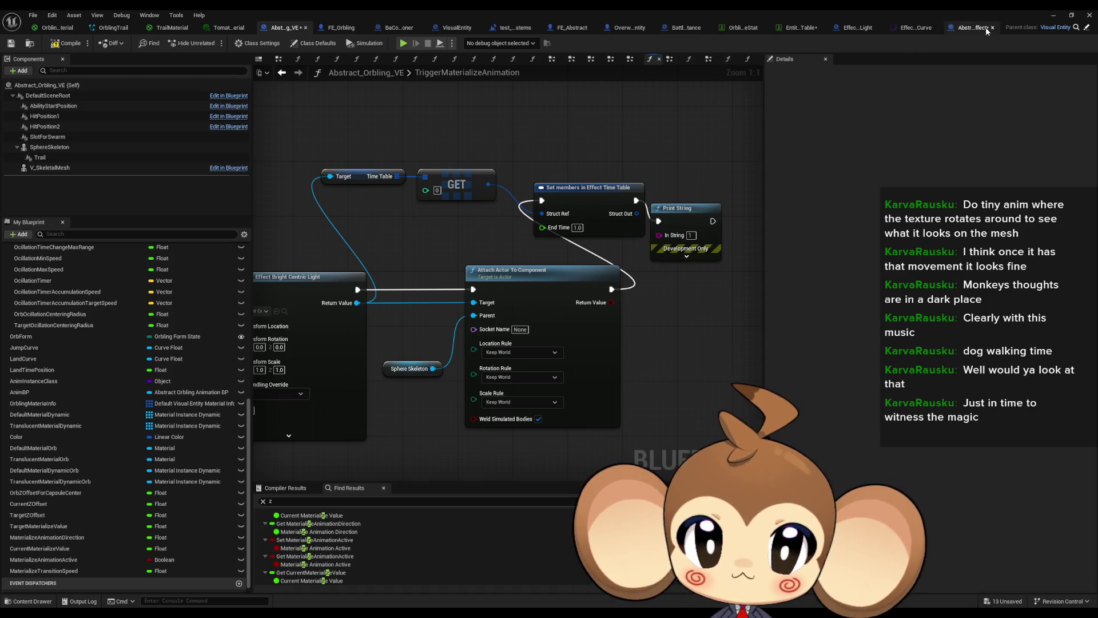
Step: Test-play the level, clearing the output log, then stop the session
left_click(965, 31)
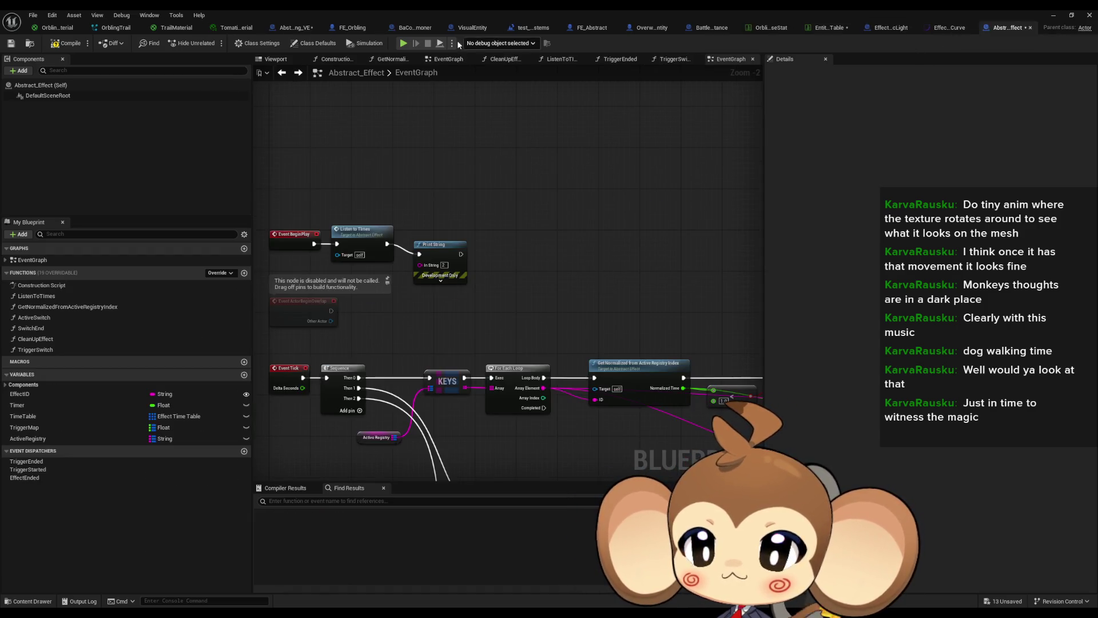
left_click(289, 30)
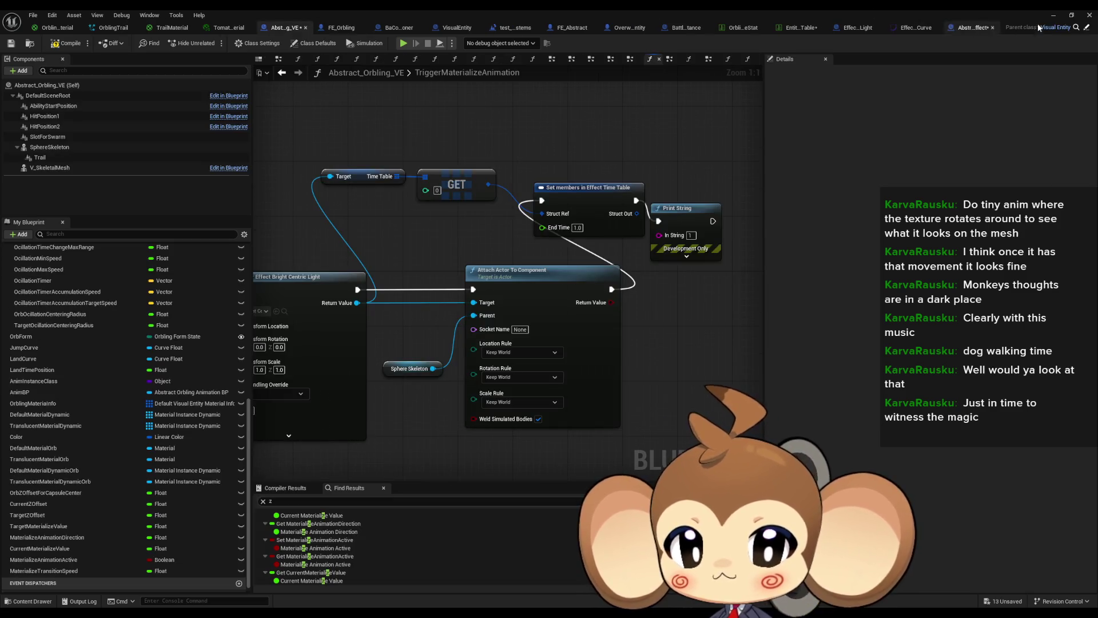
left_click(1058, 16)
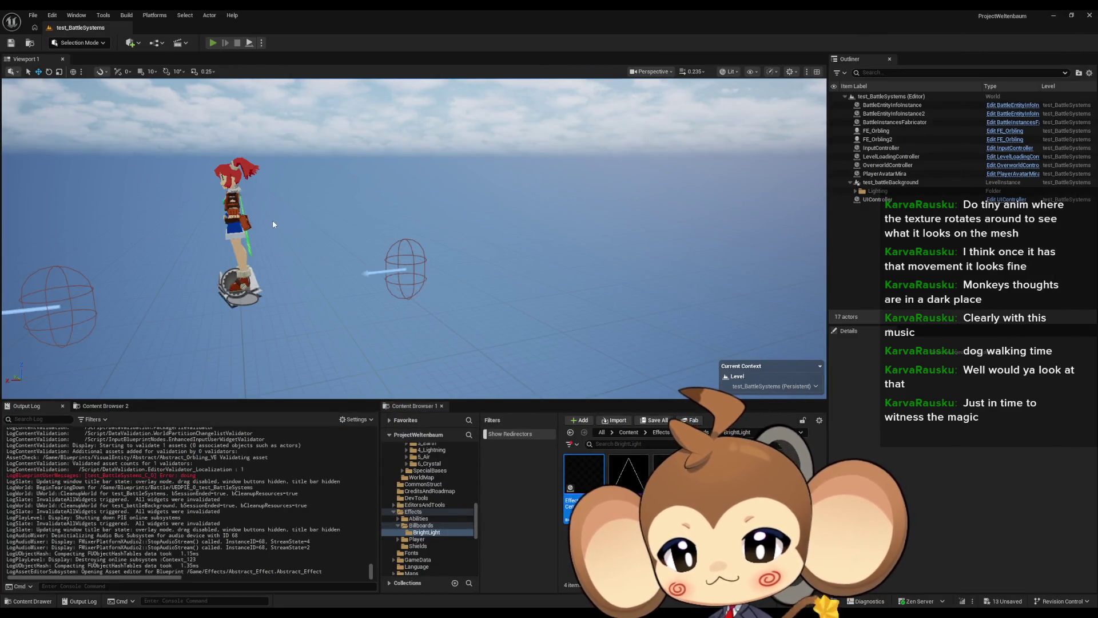
key("alt+p")
right_click(191, 481)
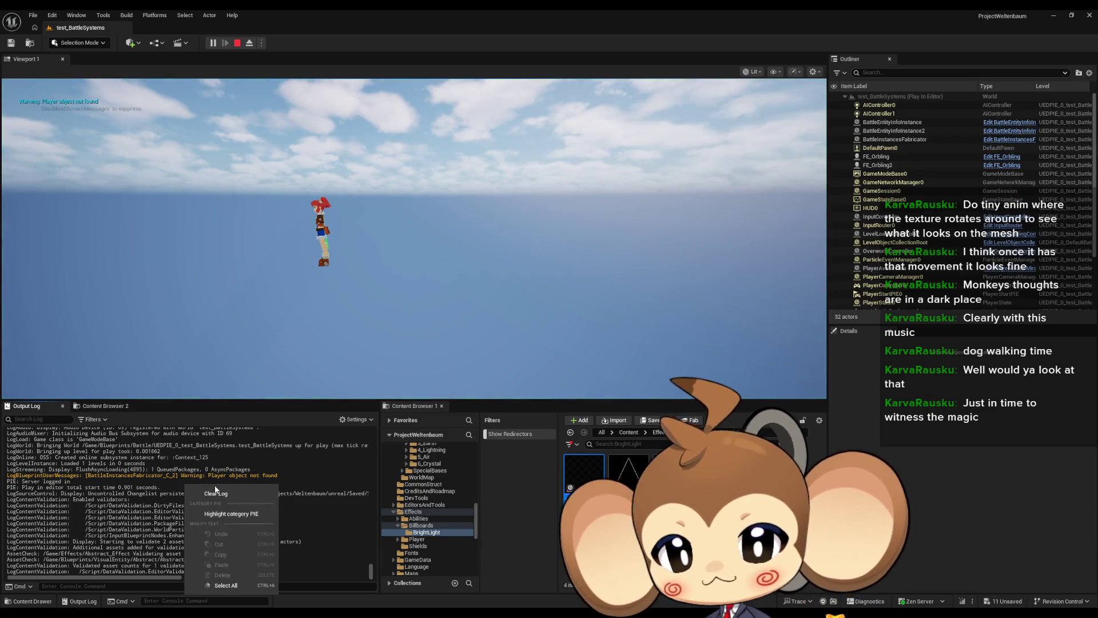
left_click(207, 493)
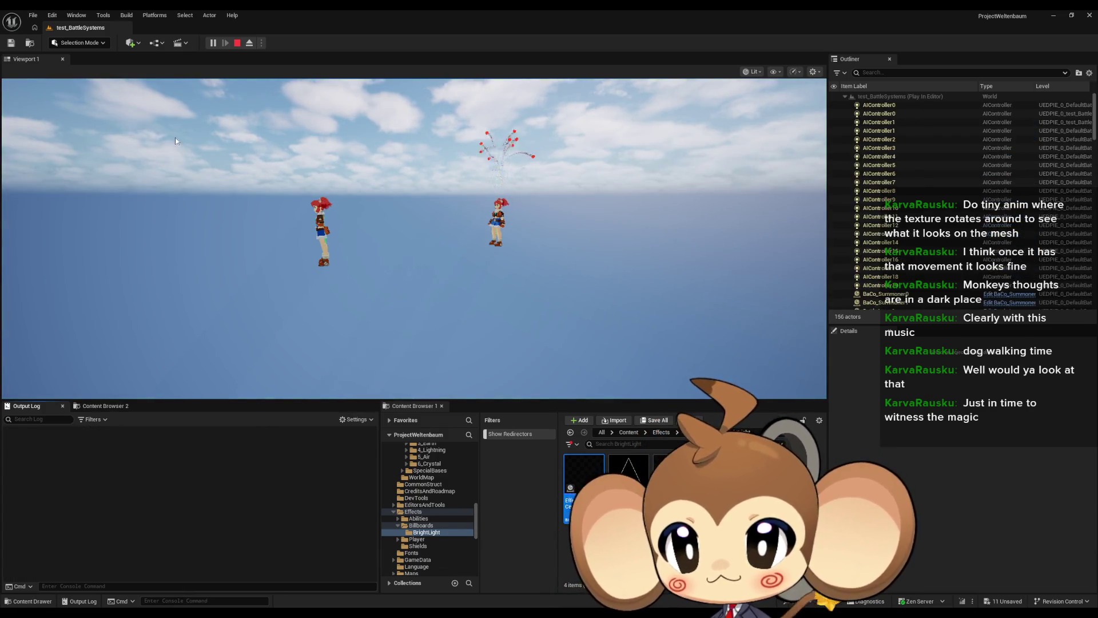
left_click(213, 43)
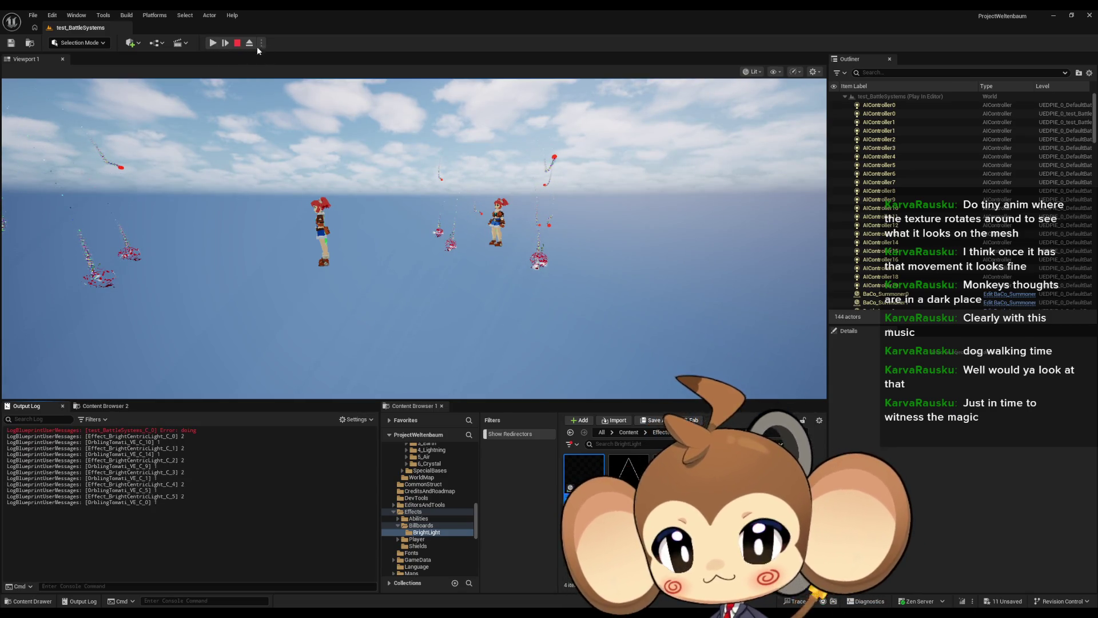
left_click(239, 45)
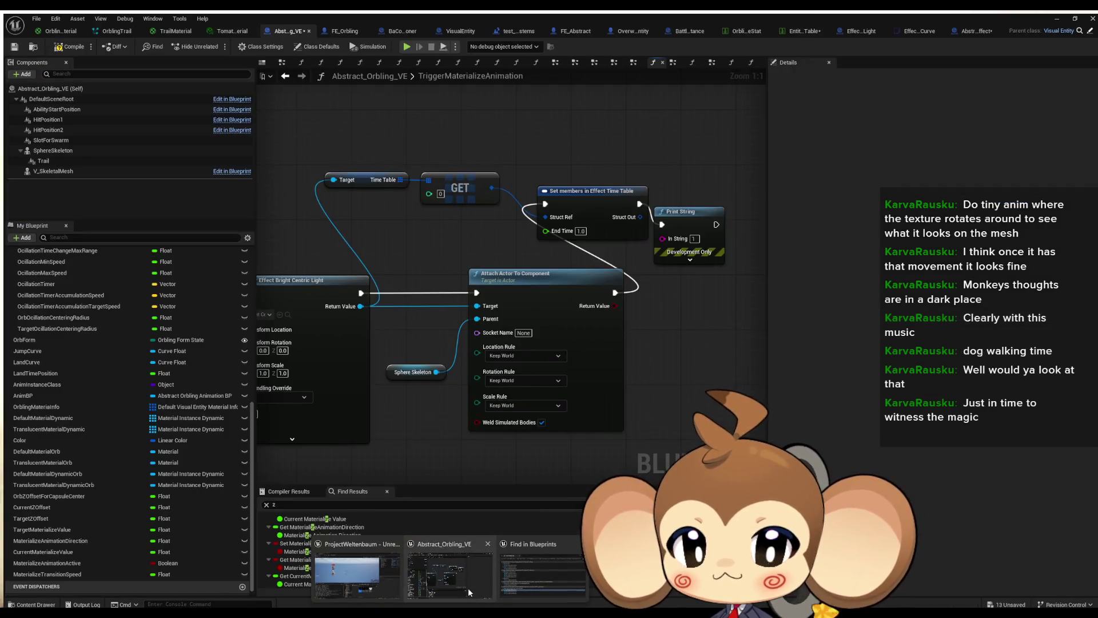
left_click(468, 588)
Step: Delete the Time Table, GET, Set members and Print String nodes from TriggerMaterializeAnimation
mouse_move(670, 287)
left_mouse_down()
mouse_move(728, 306)
mouse_move(654, 298)
left_mouse_up()
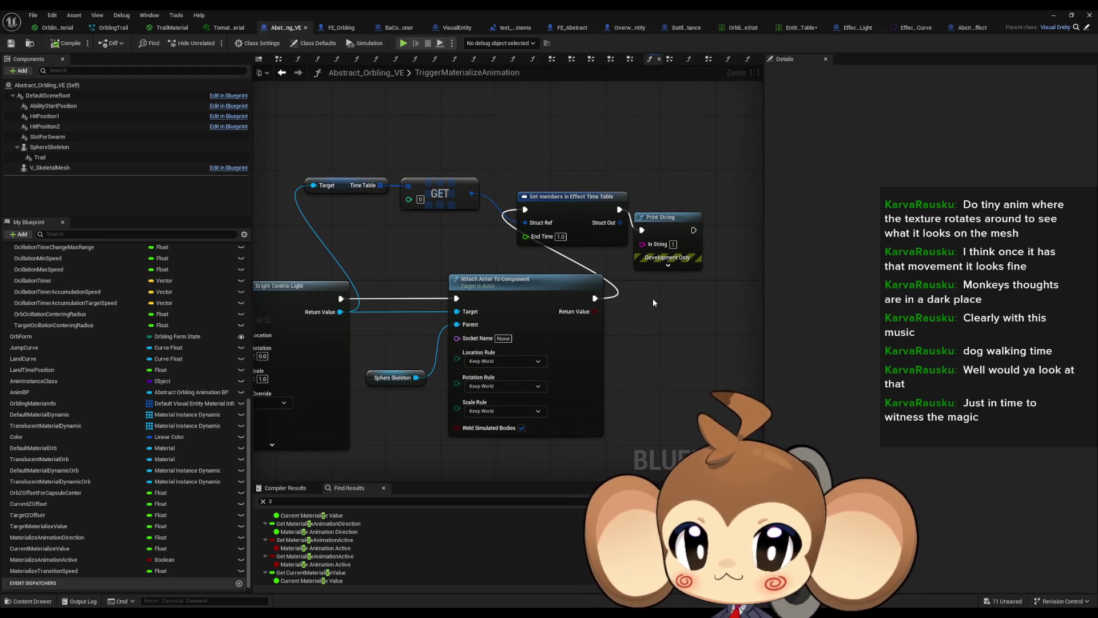
mouse_move(369, 181)
left_mouse_down()
mouse_move(672, 228)
mouse_move(705, 245)
left_mouse_up()
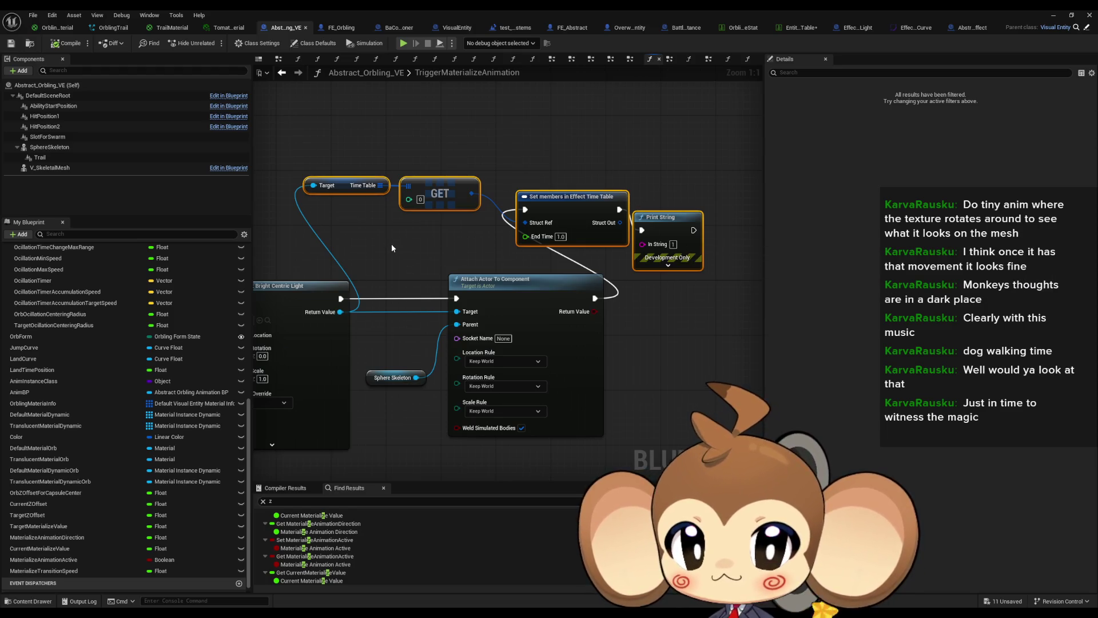
key("Delete")
left_click_drag(391, 247, 576, 226)
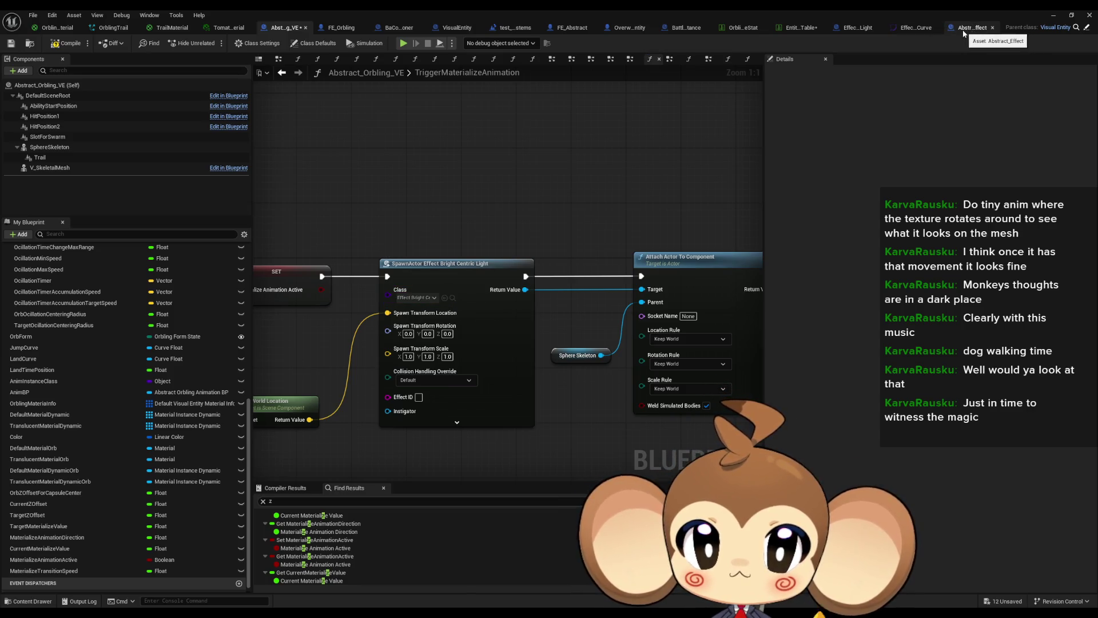
Step: Check Effect_BrightCentricLight's Time Table End Time default of 3.0, then test-play the level
left_click(848, 30)
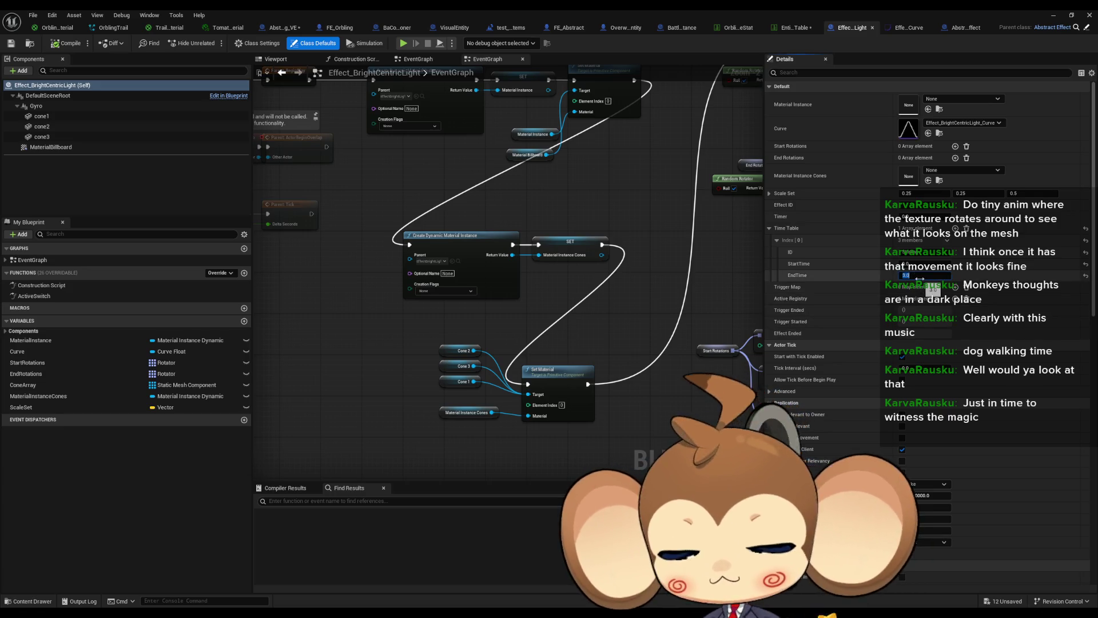
left_click(1053, 15)
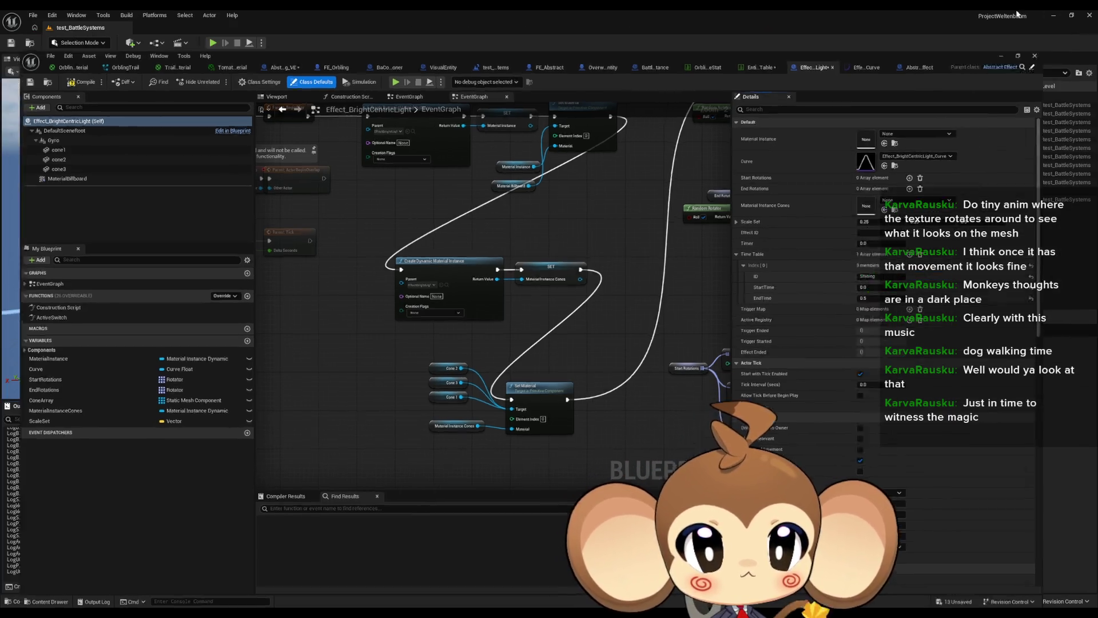
left_click(212, 44)
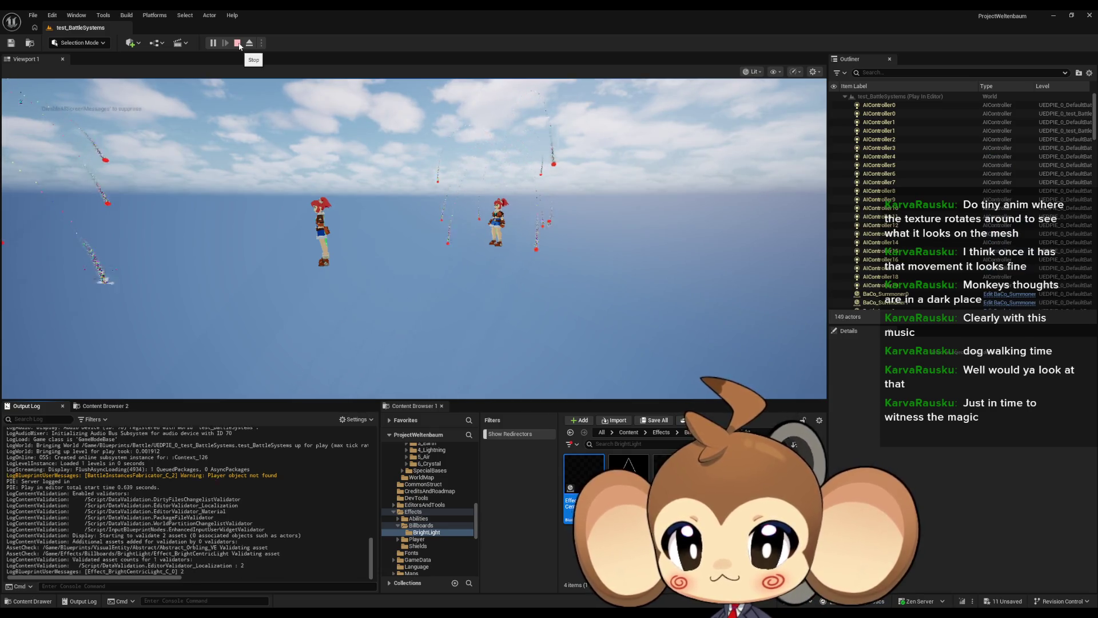
left_click(238, 42)
mouse_move(458, 592)
left_click(449, 576)
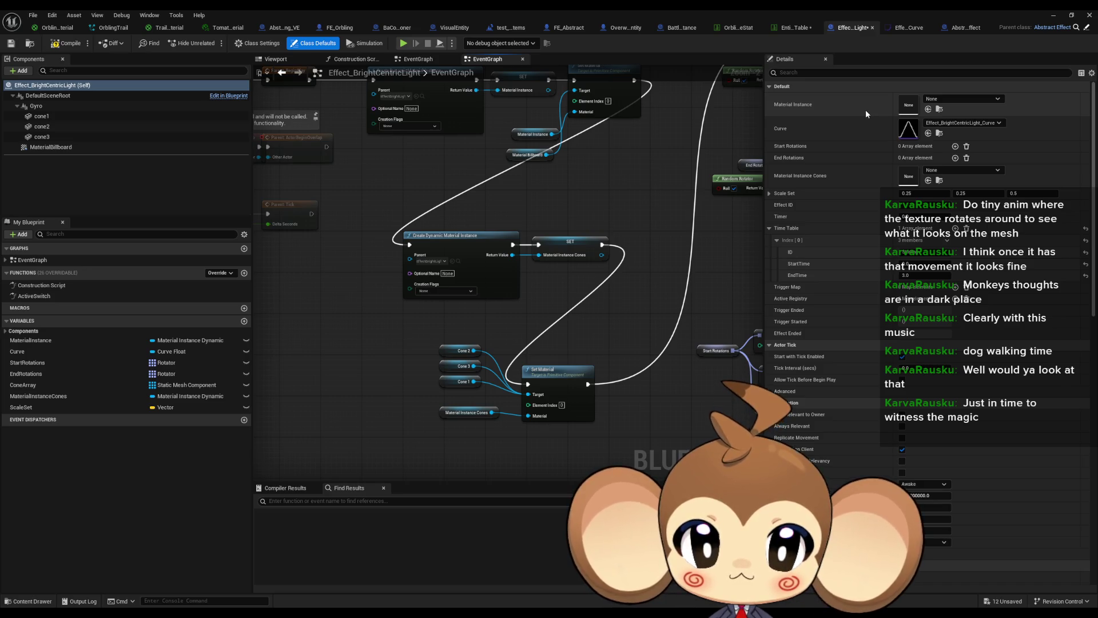
scroll(509, 257, "down", 1)
Step: Create a Float variable named EndTimeOverride with Expose on Spawn ticked
mouse_move(392, 379)
left_mouse_down()
mouse_move(404, 377)
mouse_move(258, 227)
left_mouse_up()
mouse_move(580, 359)
left_mouse_down()
mouse_move(272, 319)
mouse_move(401, 435)
mouse_move(468, 479)
mouse_move(705, 406)
left_mouse_up()
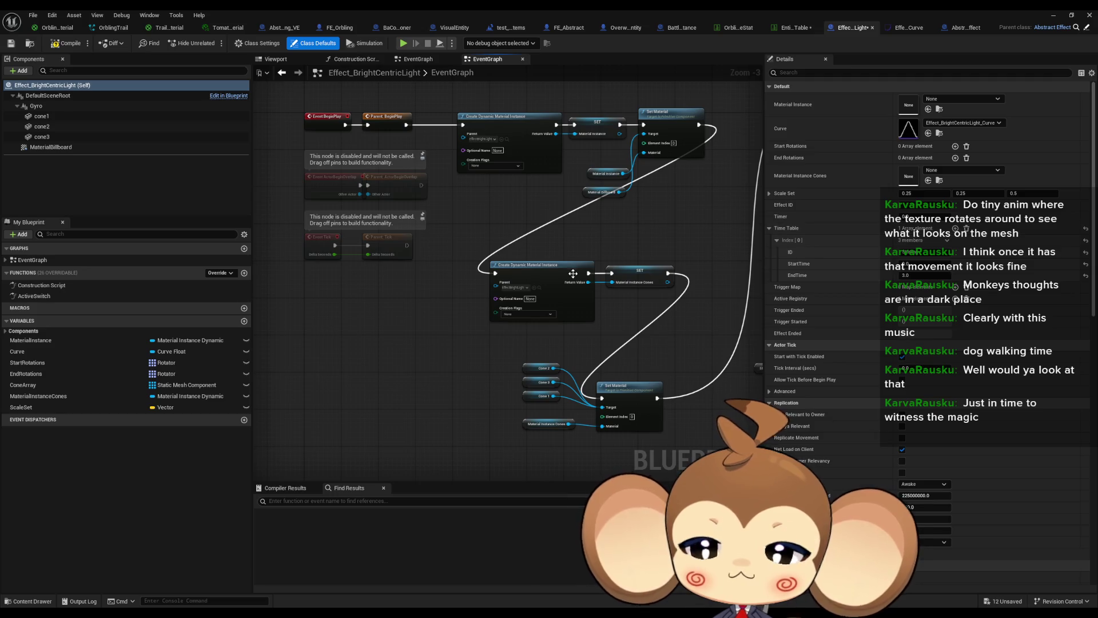
left_click_drag(371, 346, 393, 354)
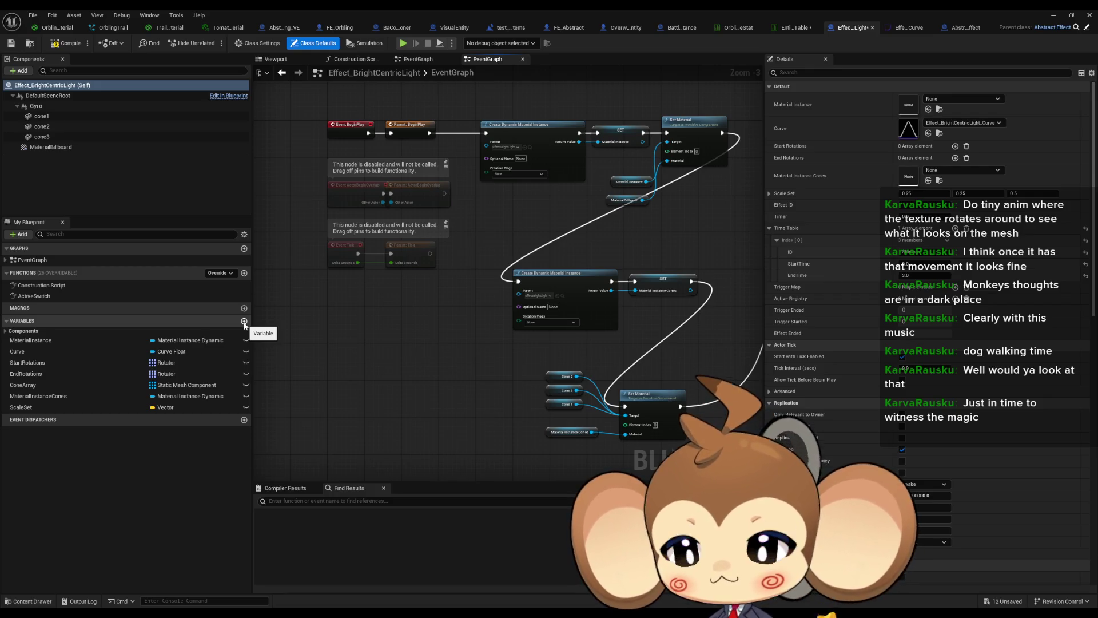
left_click(244, 321)
type("En")
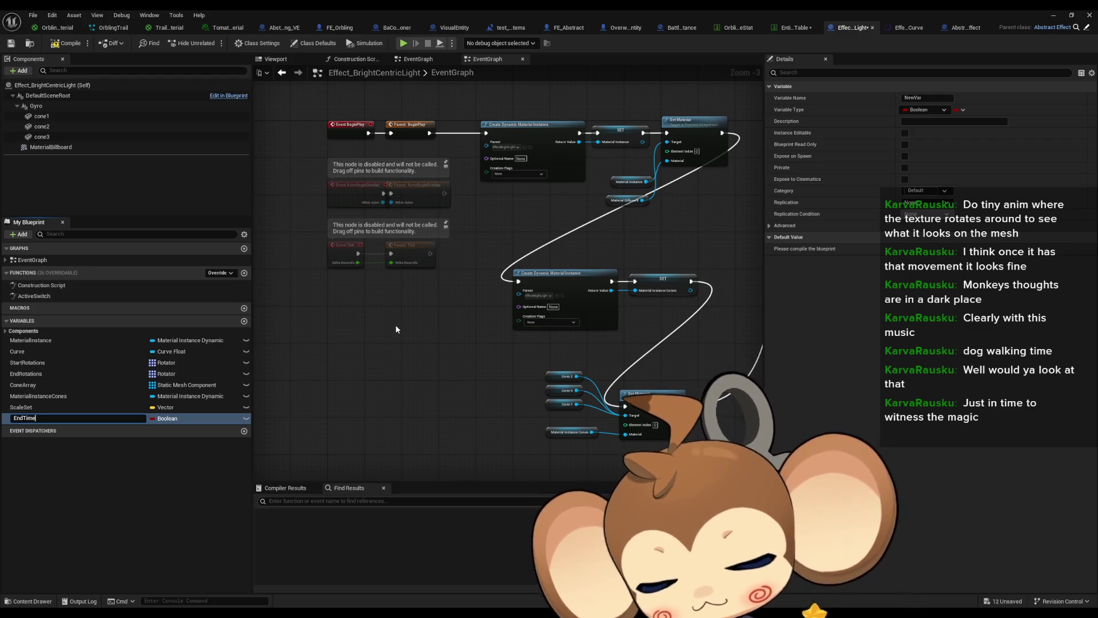
type("dTime")
key("Return")
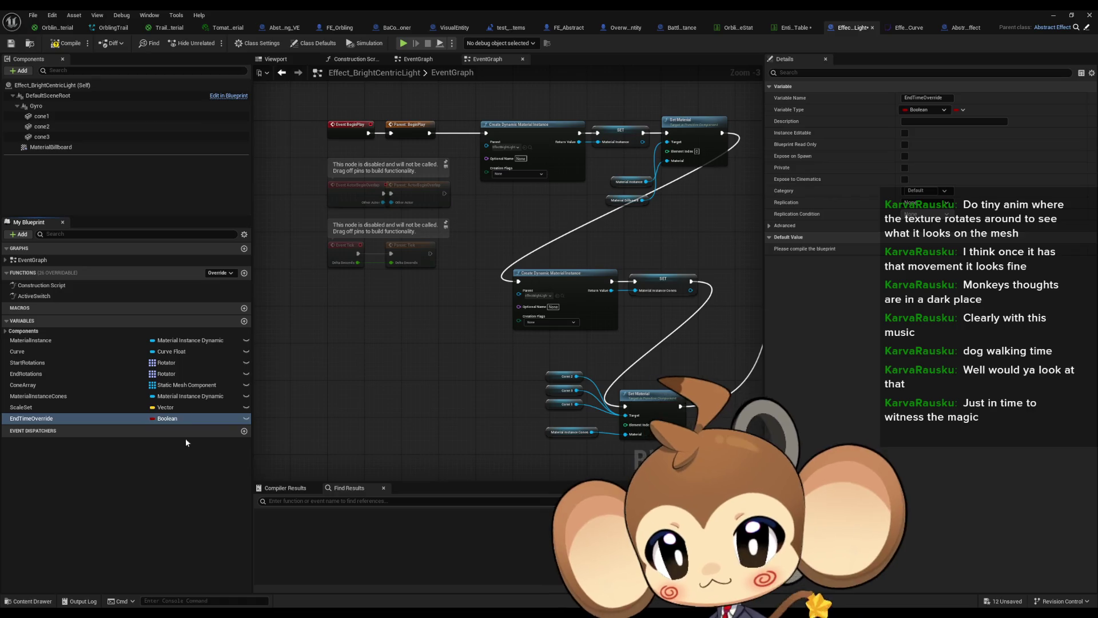
left_click(168, 418)
left_click(174, 475)
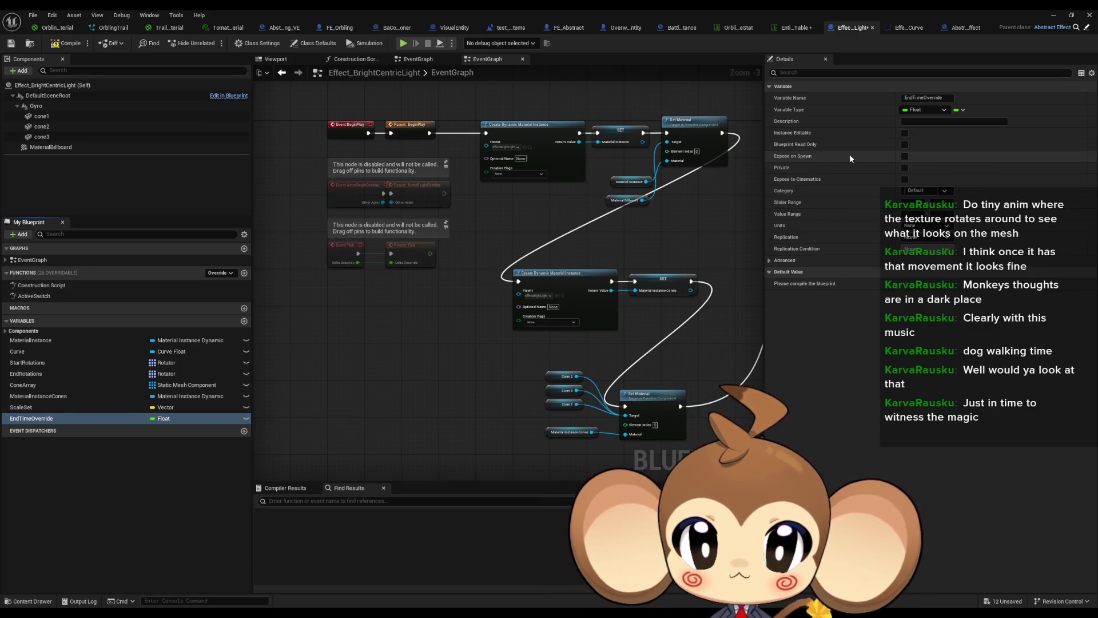
left_click(905, 157)
left_click_drag(393, 188, 400, 382)
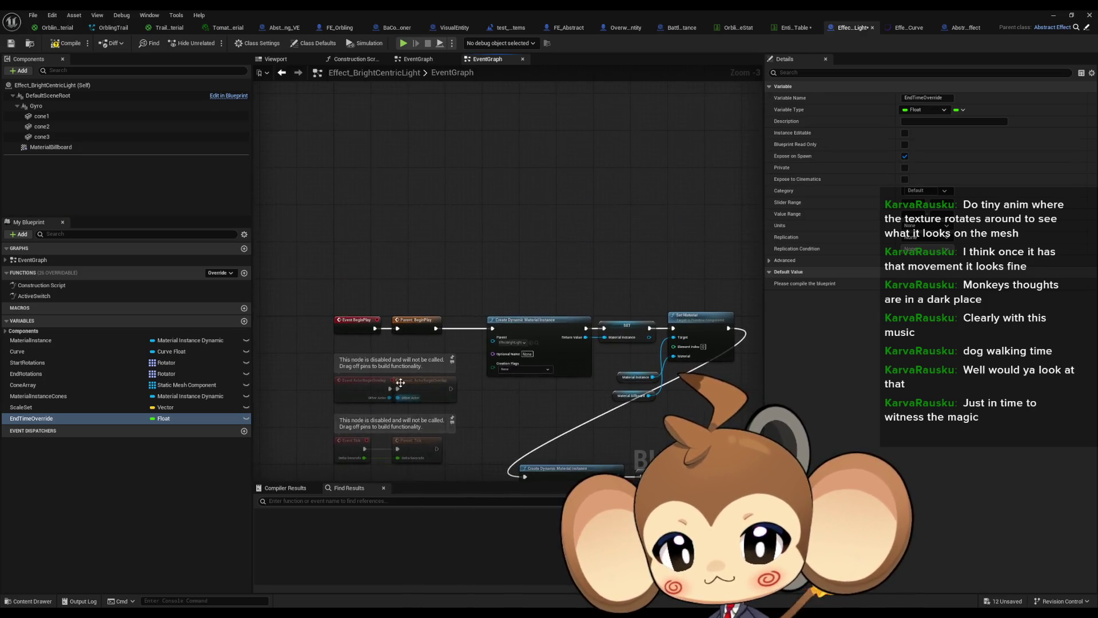
scroll(378, 266, "up", 3)
Step: Copy the Time Table node from Abstract_Effect's ListenToTimes into Effect_BrightCentricLight's graph
right_click(378, 265)
type("get ti")
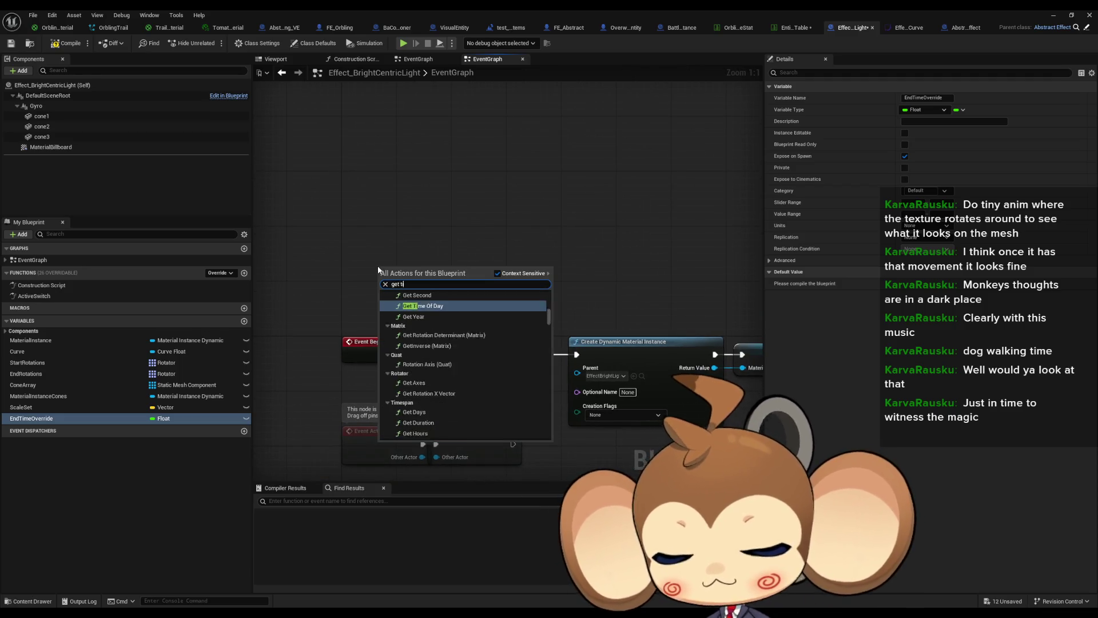
type("me i")
key("BackSpace")
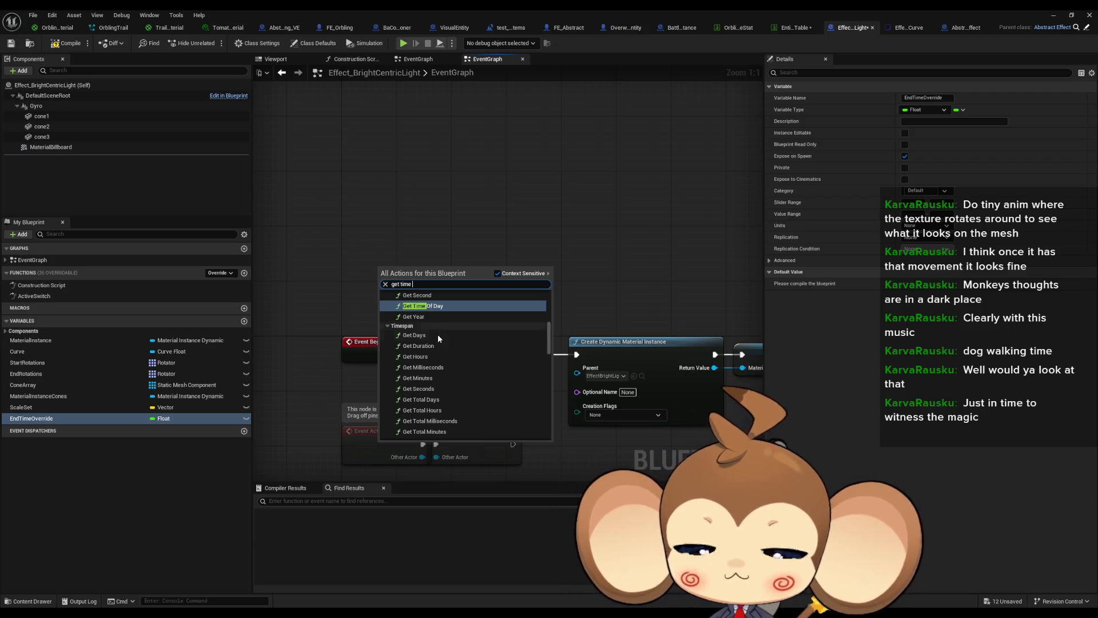
left_click(613, 167)
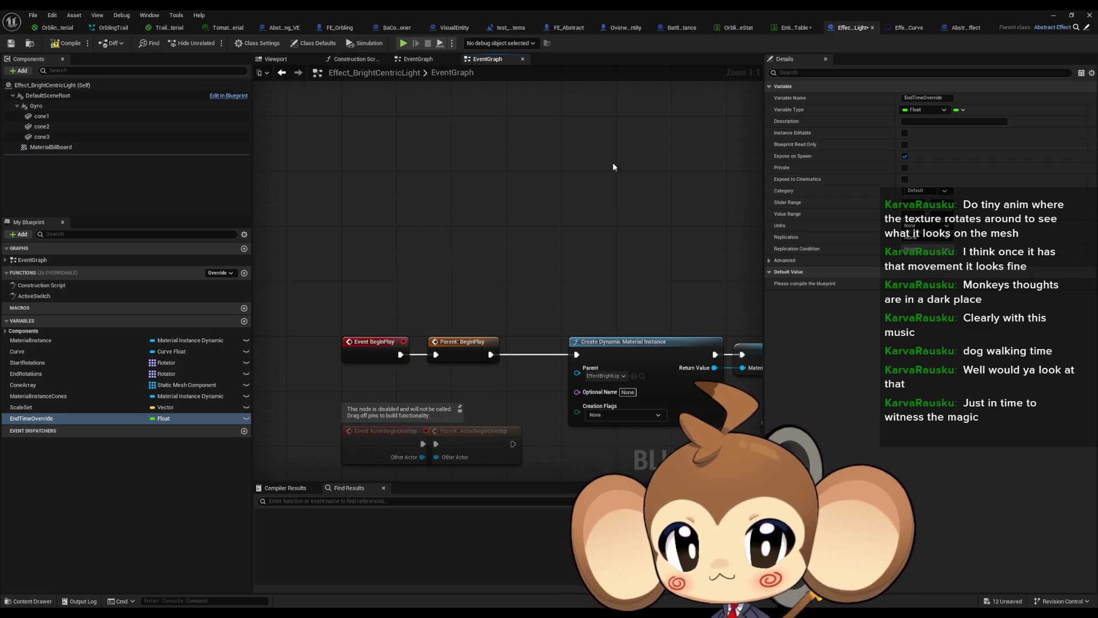
left_click(1087, 28)
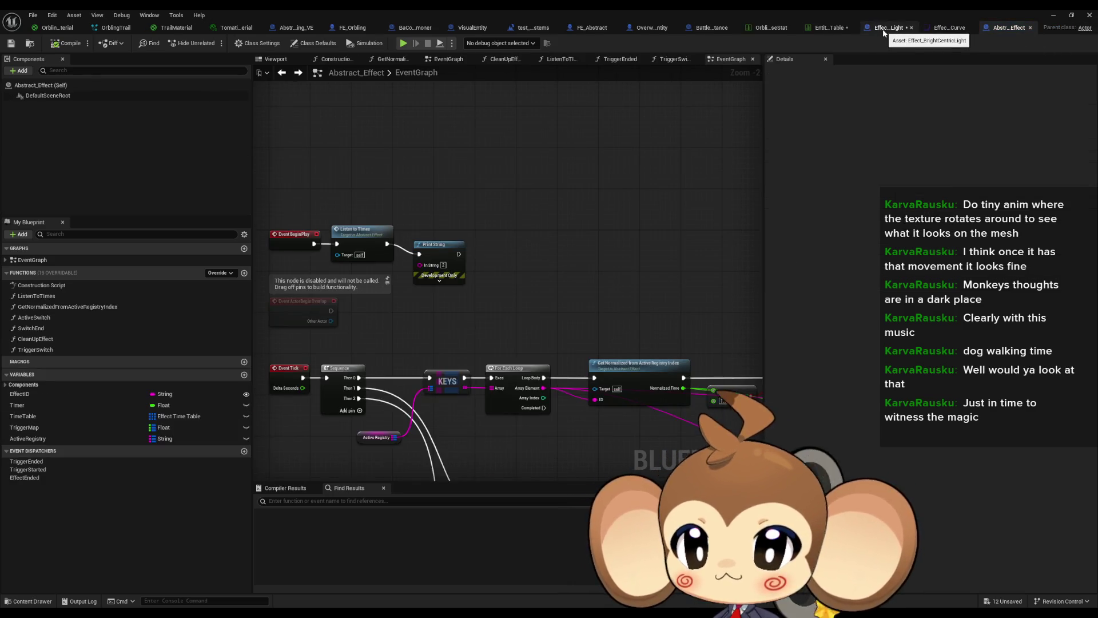
double_click(360, 231)
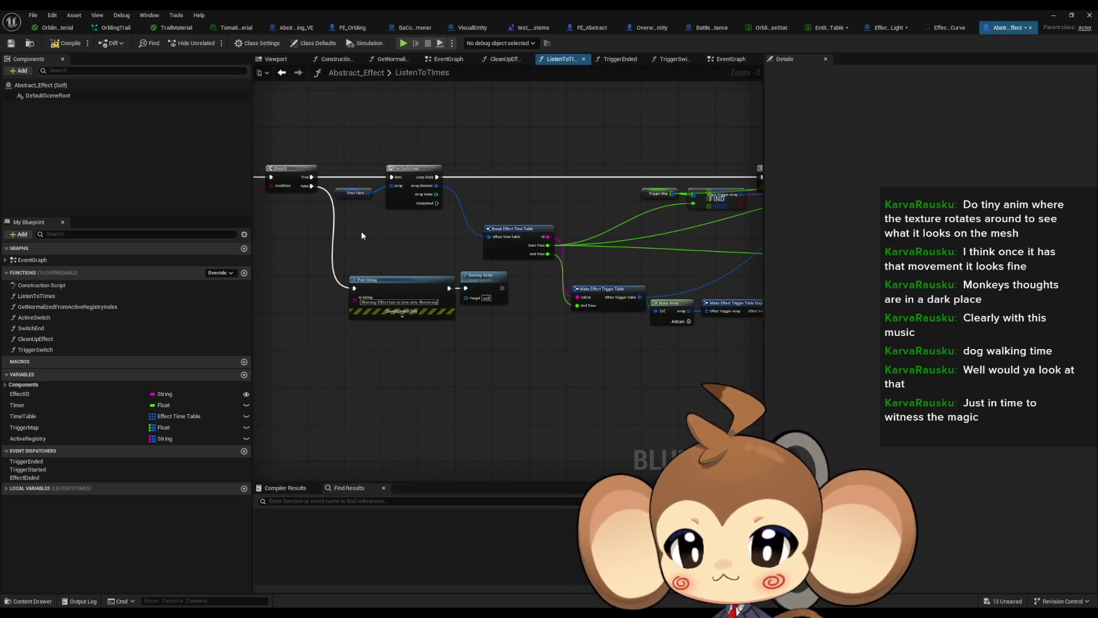
left_click(497, 211)
left_click(892, 29)
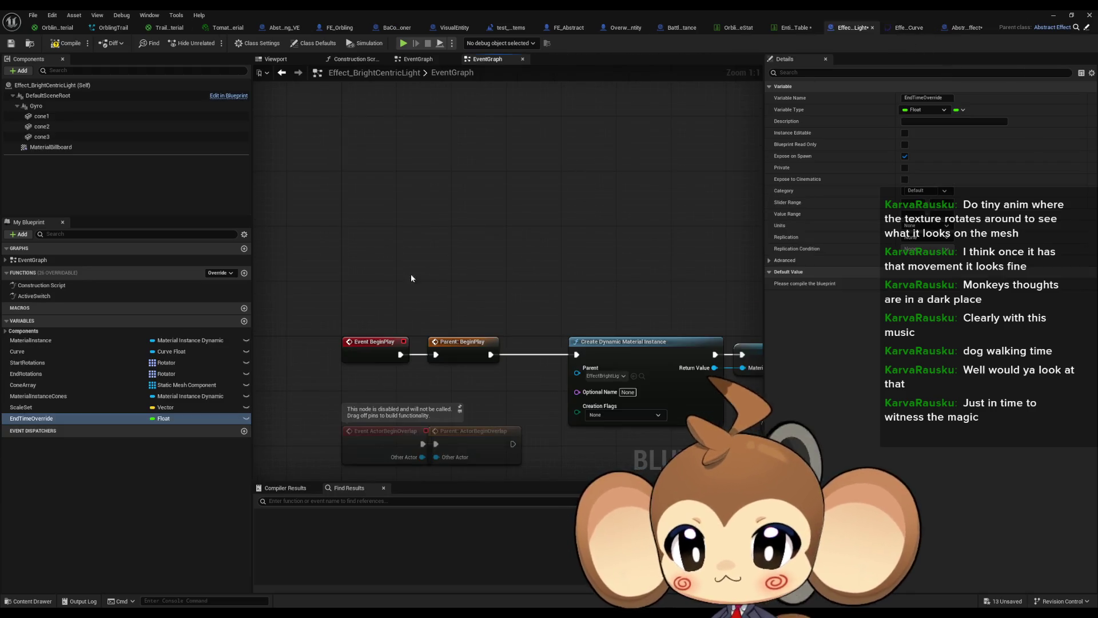
key("ctrl+v")
mouse_move(414, 264)
left_mouse_down()
mouse_move(351, 246)
mouse_move(378, 248)
left_mouse_up()
Step: Add an array GET on Time Table feeding a Set members in Effect Time Table node
type("get")
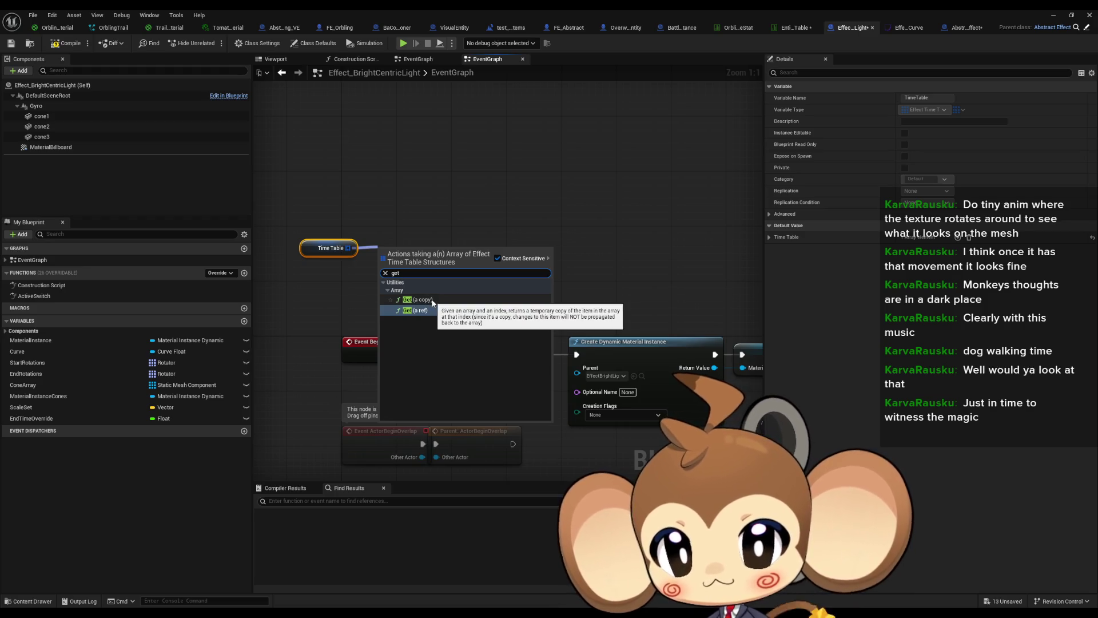
left_click(433, 303)
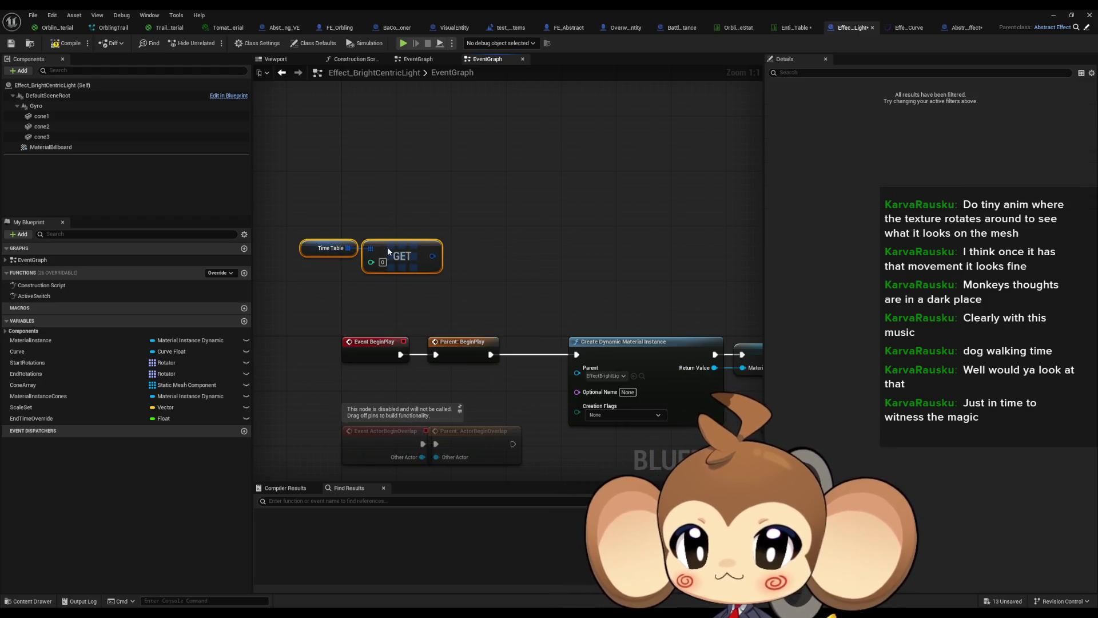
left_click_drag(387, 248, 339, 241)
left_click_drag(416, 248, 417, 249)
type("member")
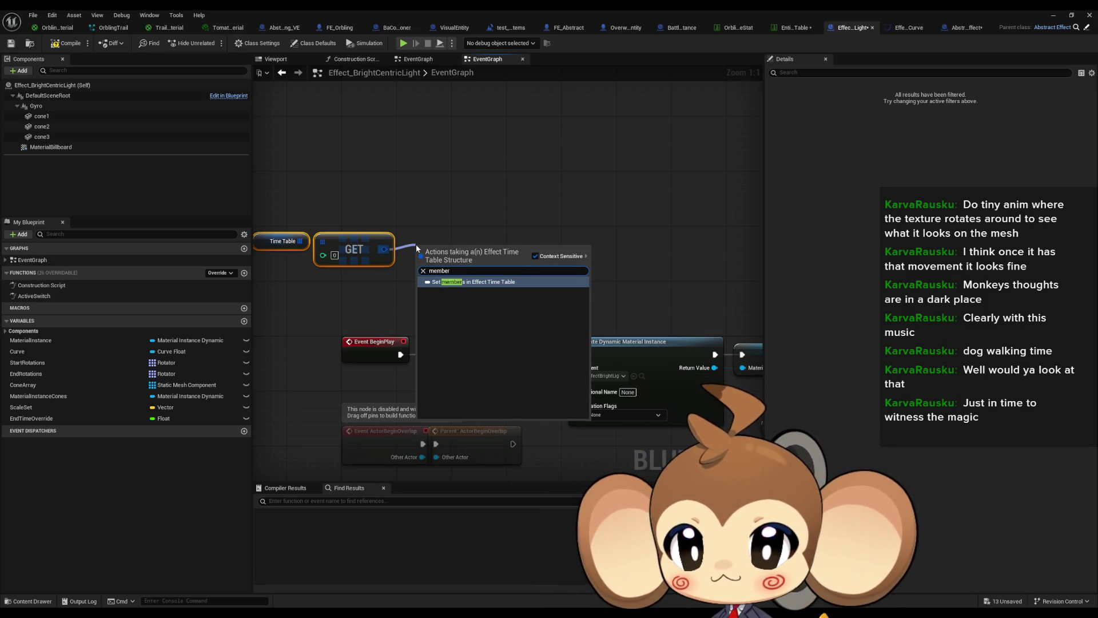
key("Return")
Step: Swap in a by-reference GET, expose the EndTime pin, and add an EndTimeOverride getter
left_click_drag(301, 241, 343, 200)
type("getr")
key("BackSpace")
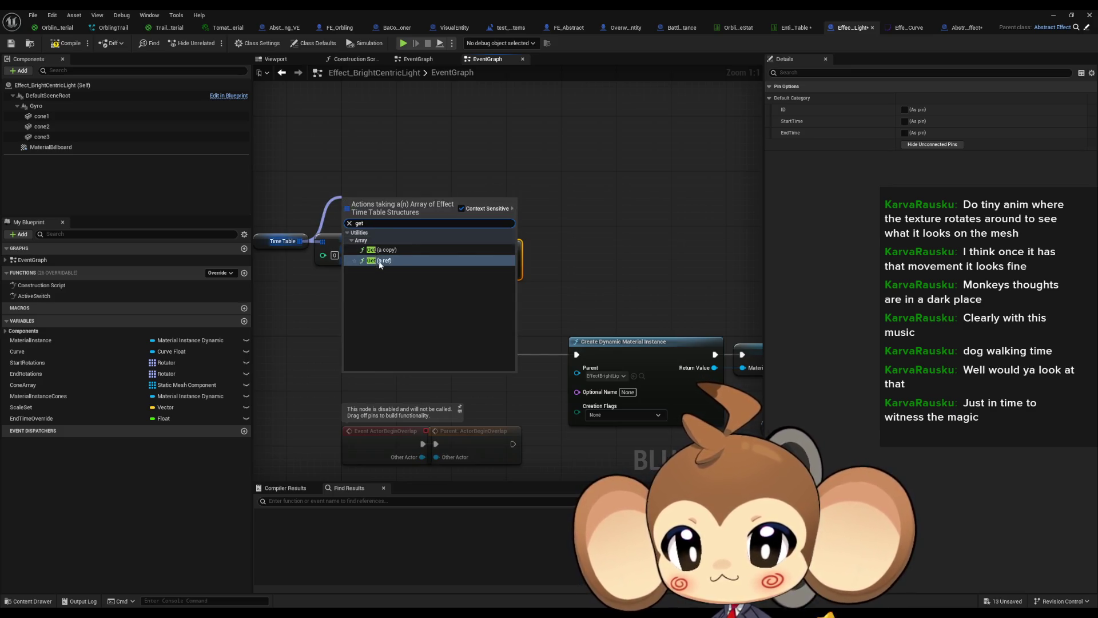
left_click(389, 249)
left_click_drag(415, 210, 419, 272)
left_click(354, 249)
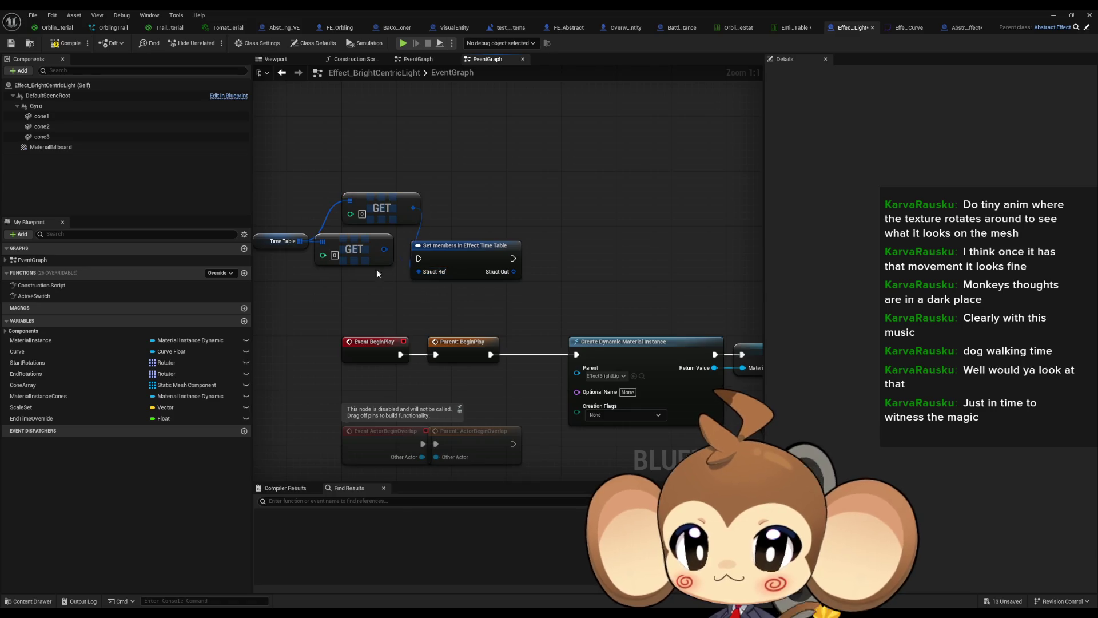
key("Delete")
left_click_drag(383, 209, 362, 235)
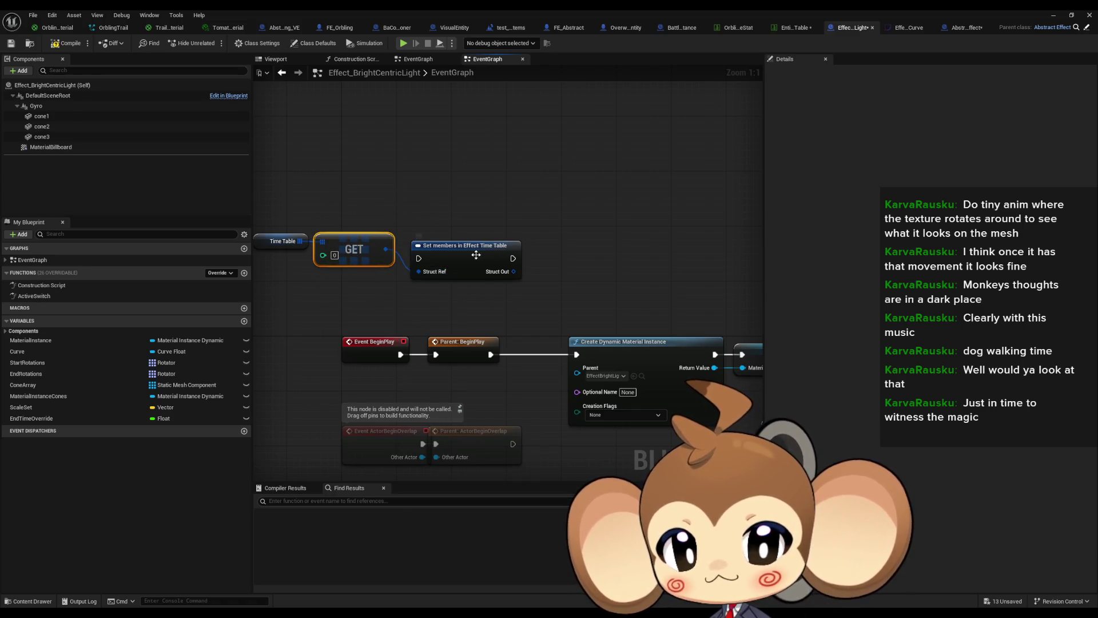
left_click_drag(476, 255, 469, 235)
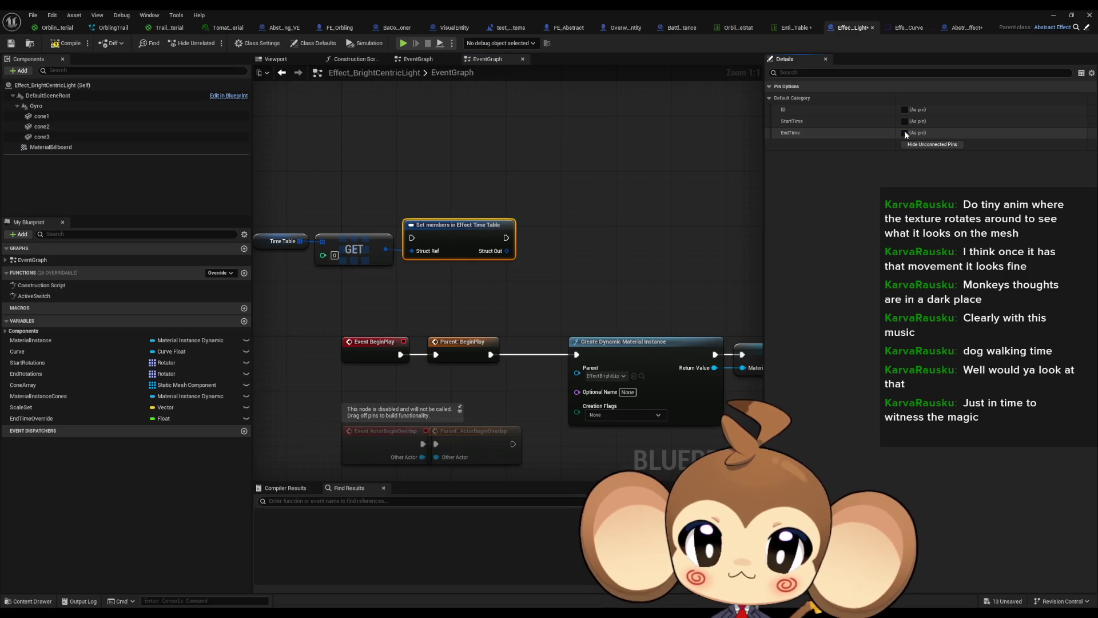
left_click(904, 133)
mouse_move(32, 418)
left_mouse_down()
mouse_move(354, 199)
mouse_move(357, 167)
mouse_move(449, 167)
left_mouse_up()
left_click(387, 180)
Step: Branch on End Time Override != 0.0: True runs Set members, False goes to Parent: BeginPlay
type("!=")
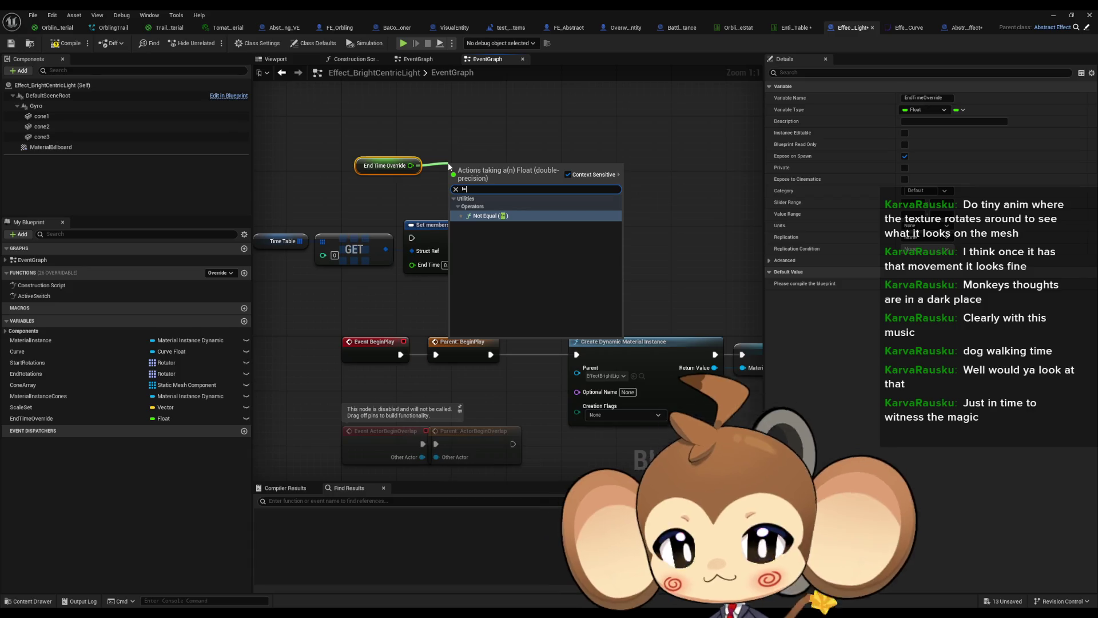
key("Return")
left_click_drag(509, 173, 547, 157)
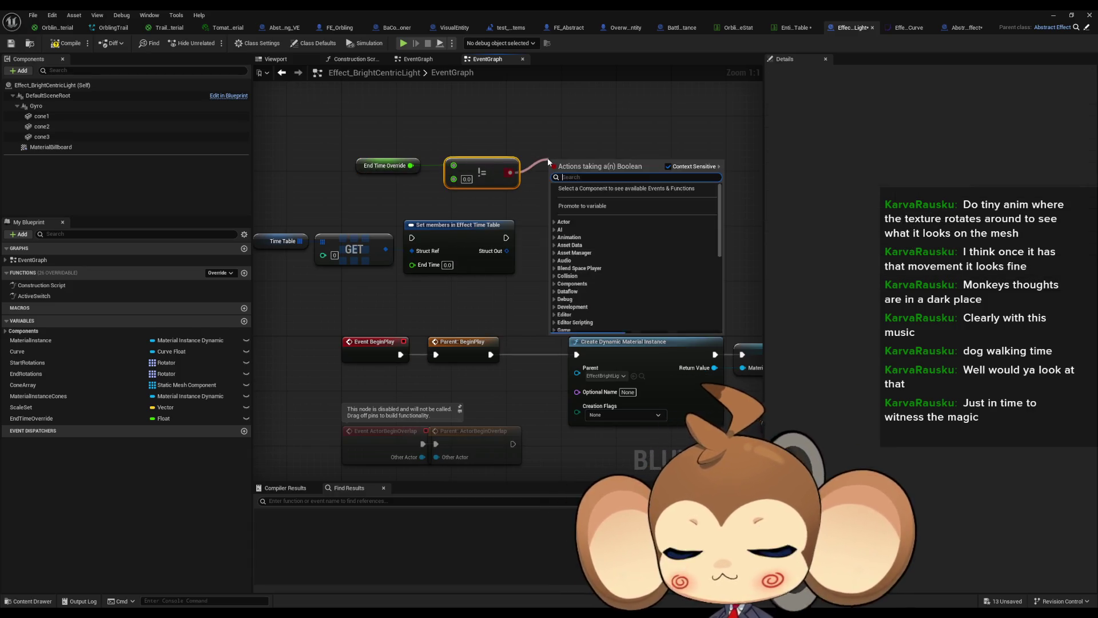
type("branch")
key("Return")
mouse_move(615, 176)
left_mouse_down()
mouse_move(412, 238)
mouse_move(477, 332)
mouse_move(435, 354)
left_mouse_up()
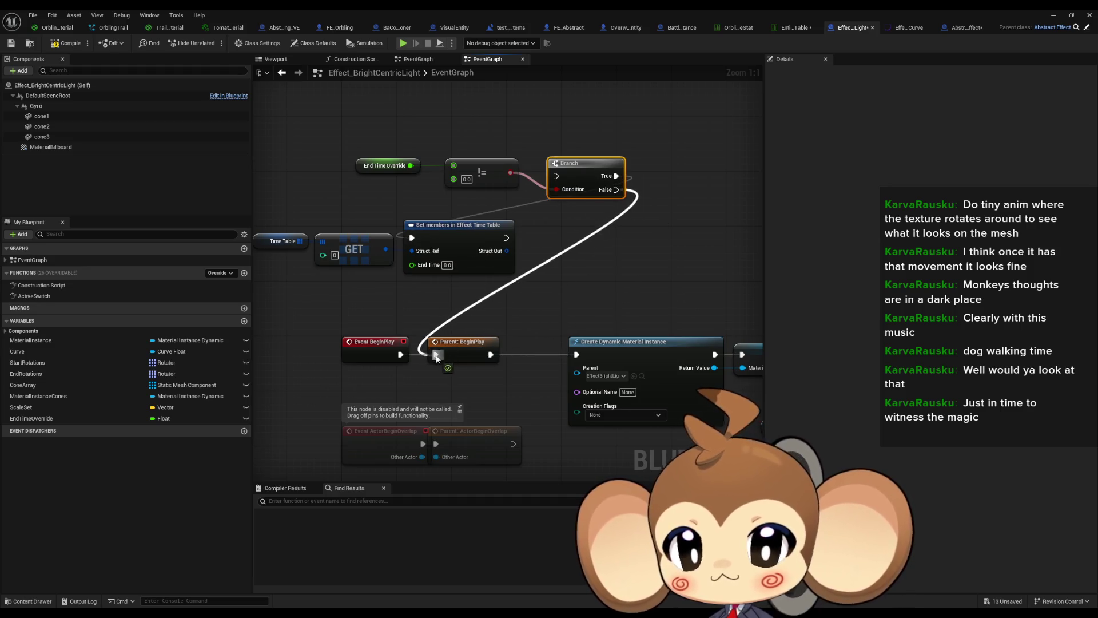
left_click_drag(506, 237, 436, 355)
left_click(343, 297)
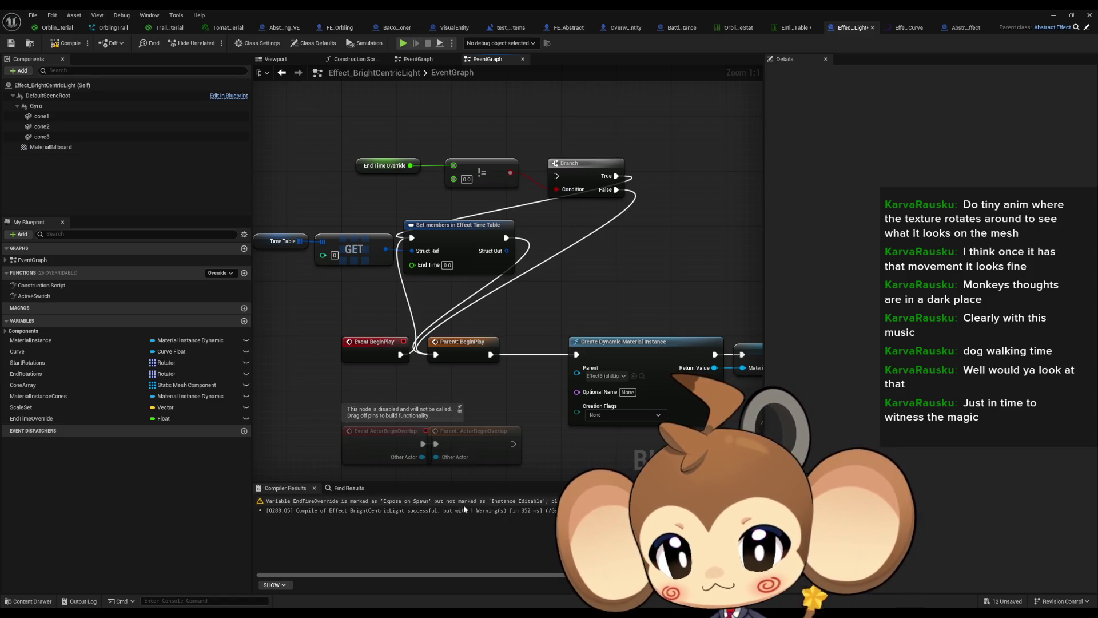
Step: Make EndTimeOverride Instance Editable and compile the blueprint
mouse_move(337, 261)
left_mouse_down()
mouse_move(396, 278)
mouse_move(351, 290)
left_mouse_up()
left_click(441, 183)
left_click(905, 133)
left_click(67, 43)
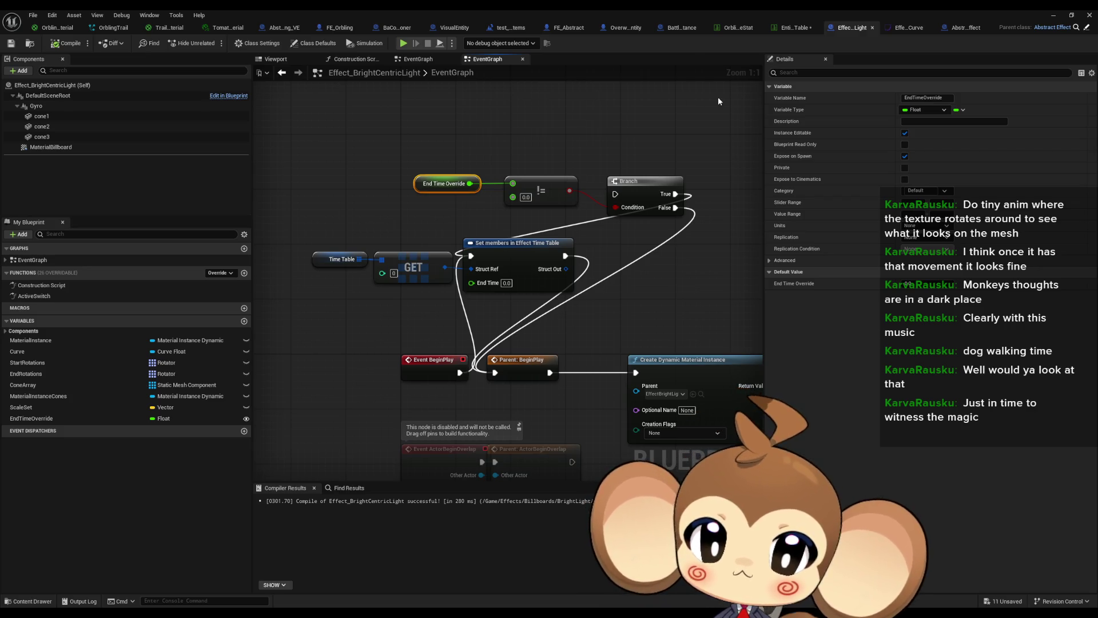
left_click(1046, 15)
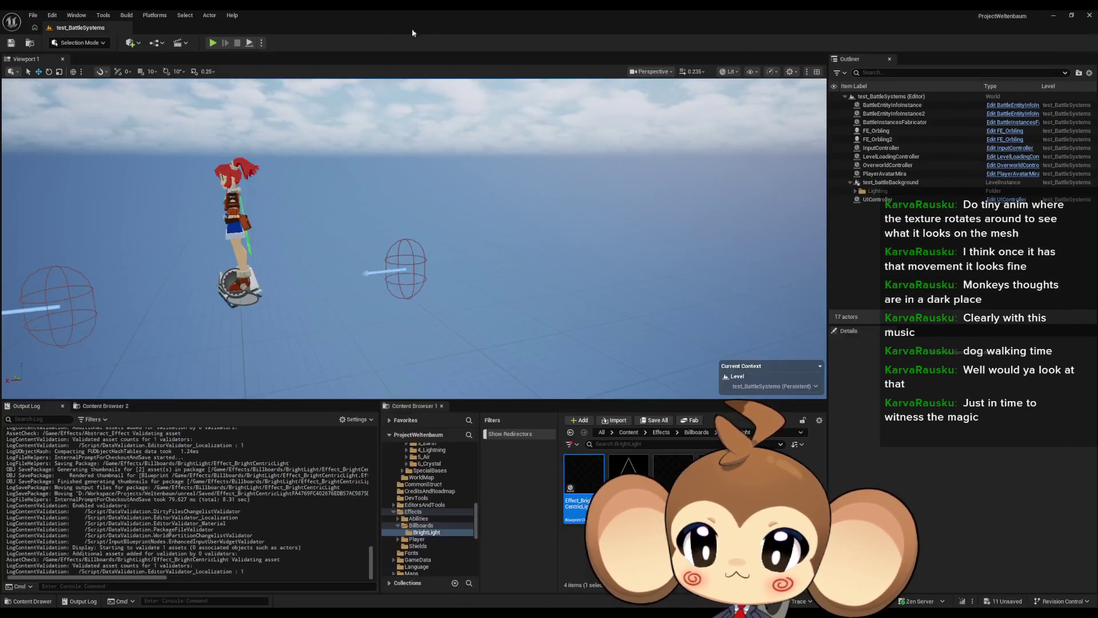
left_click(218, 44)
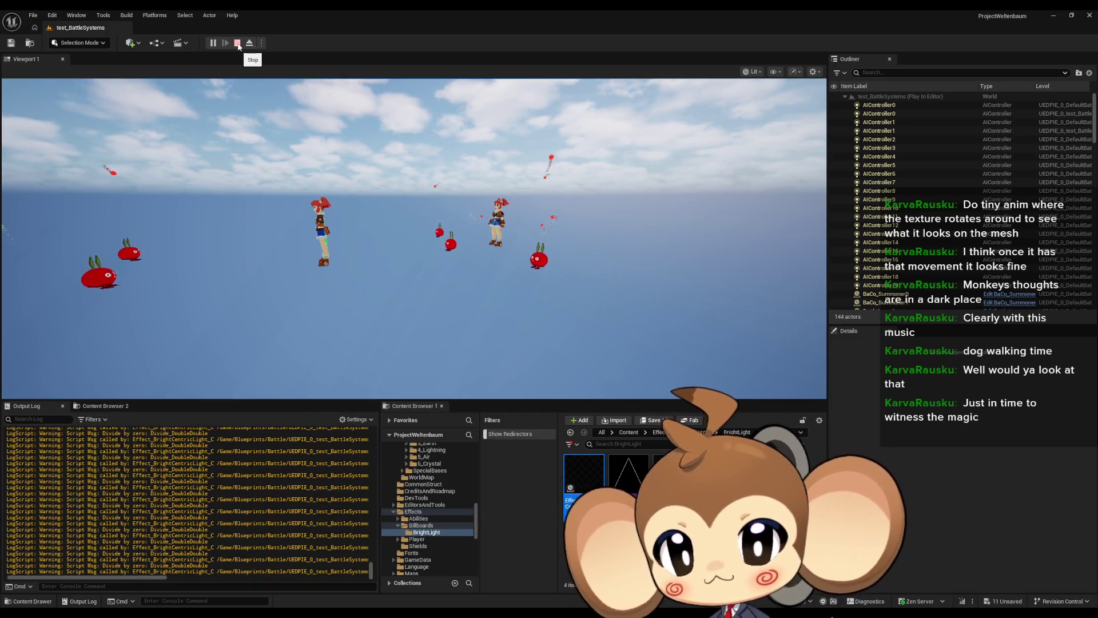
left_click(238, 44)
mouse_move(444, 611)
mouse_move(435, 587)
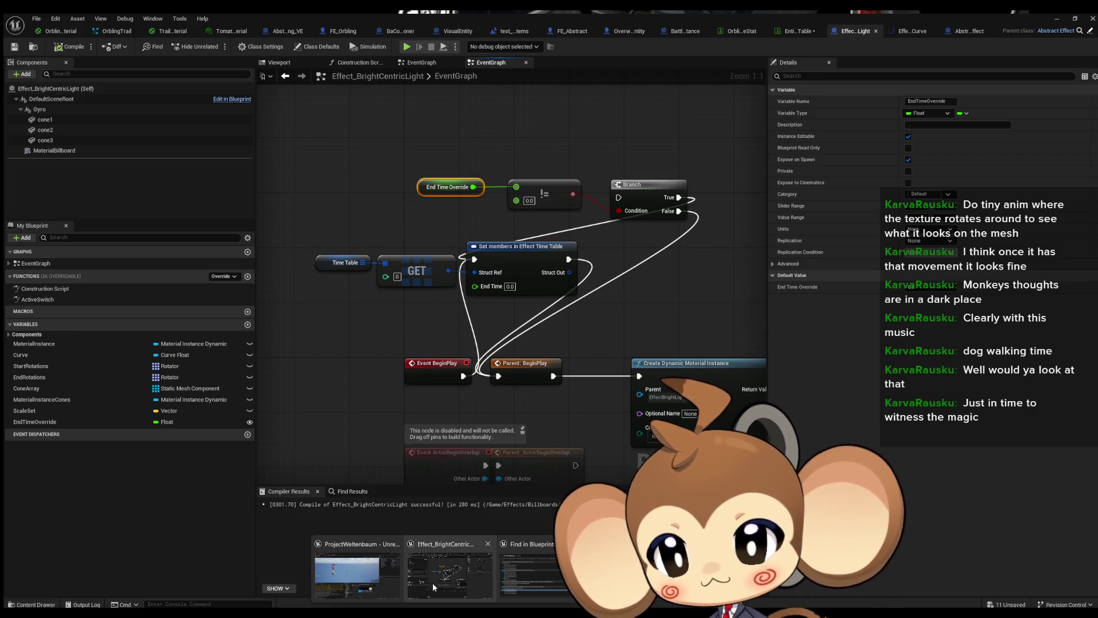
Step: Run the Branch from Parent: BeginPlay's exec output and place Set members beside it
left_click(433, 583)
left_click(48, 422)
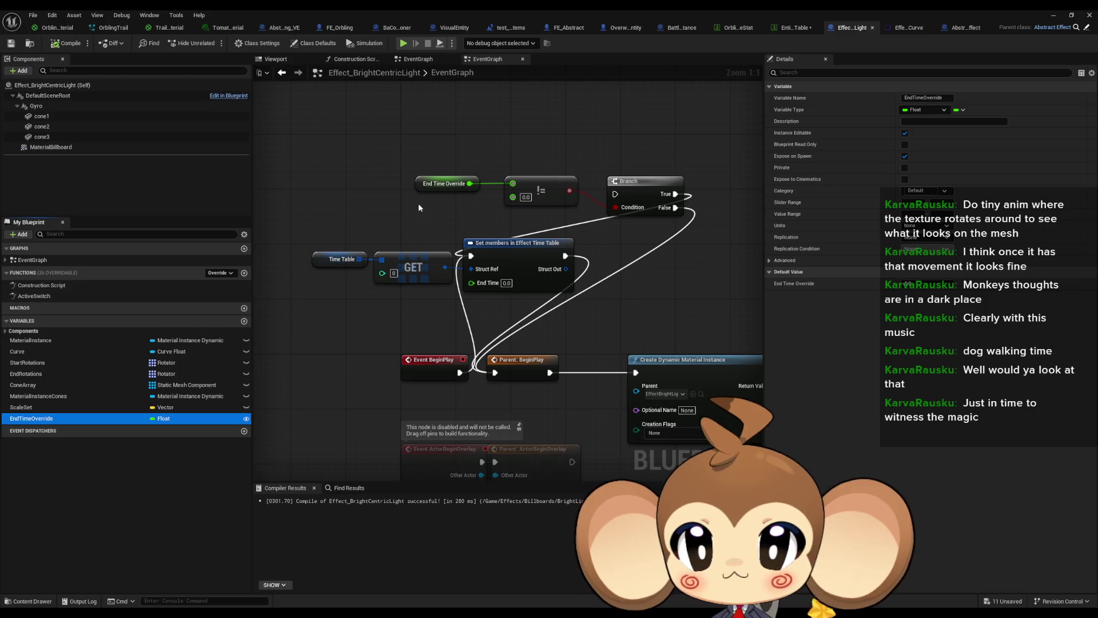
left_click_drag(616, 195, 550, 372)
mouse_move(517, 254)
left_mouse_down()
mouse_move(541, 246)
mouse_move(523, 289)
mouse_move(553, 247)
mouse_move(617, 252)
mouse_move(624, 235)
left_mouse_up()
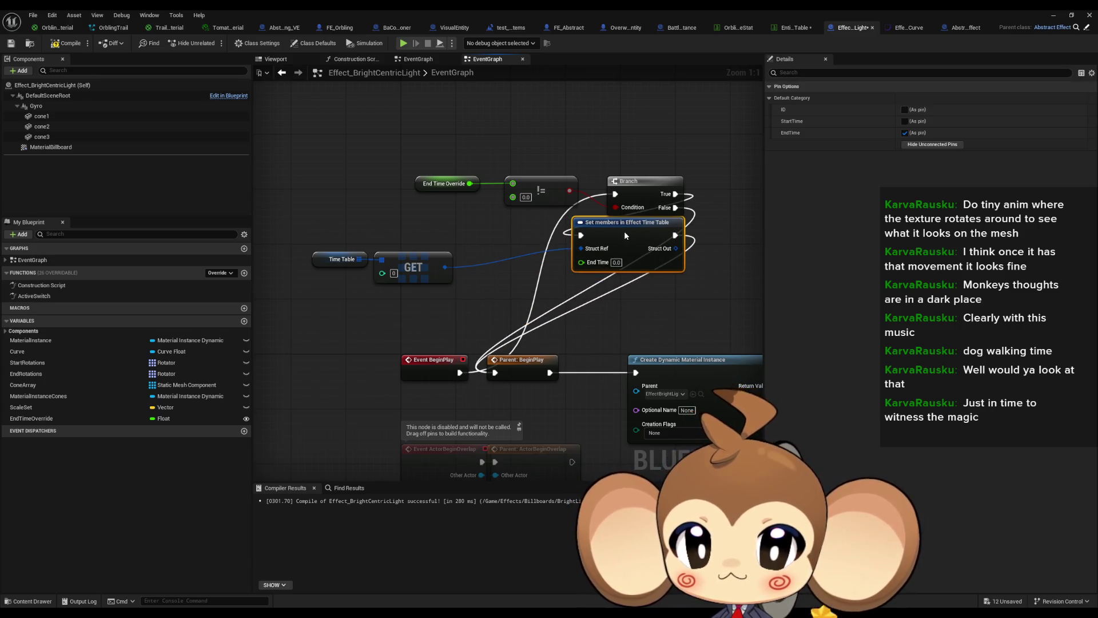
left_click(695, 315)
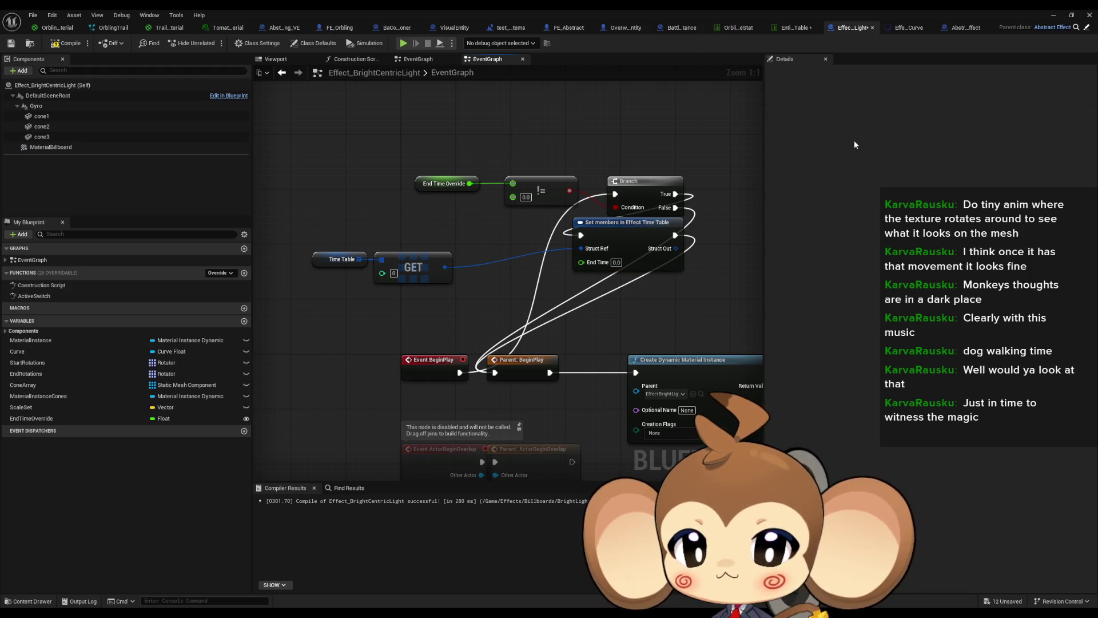
Step: Test-play the level again, then stop it
left_click(1055, 18)
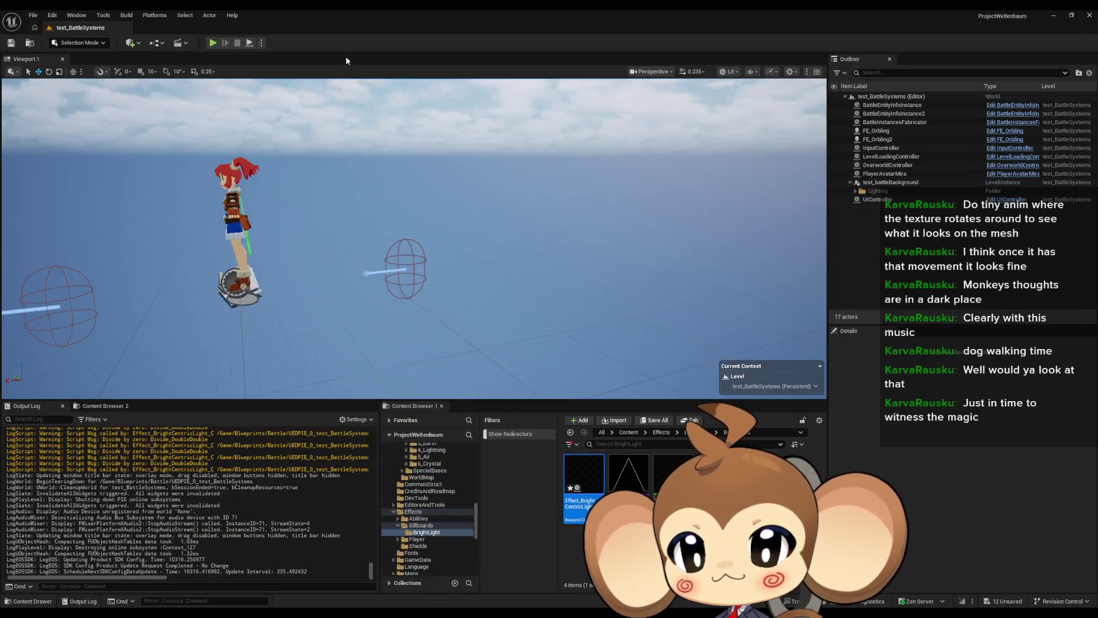
left_click(213, 43)
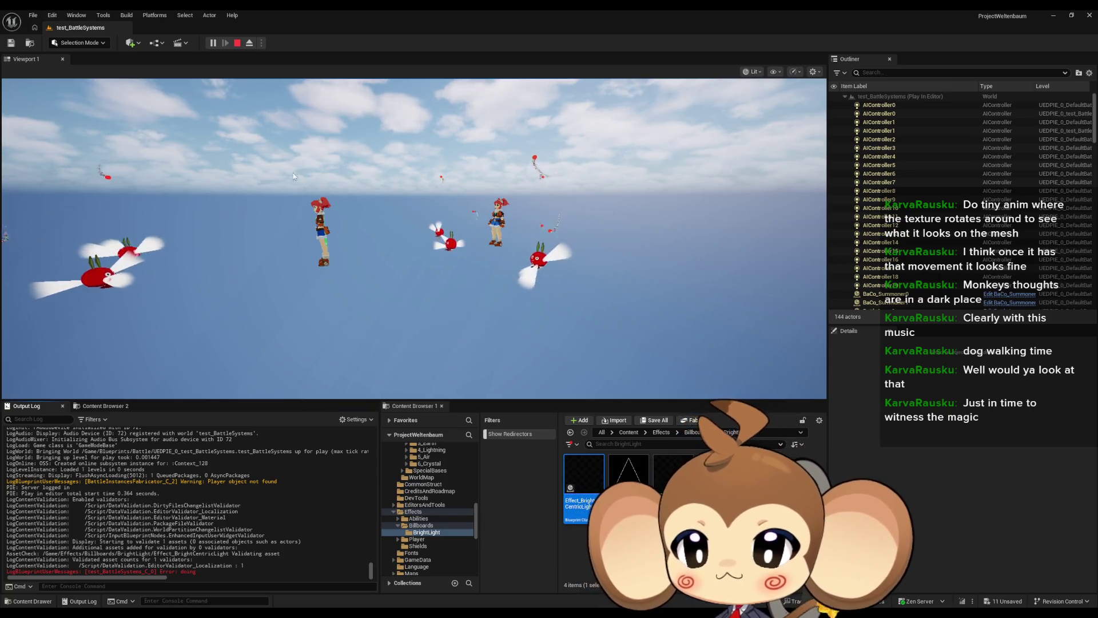
left_click(237, 43)
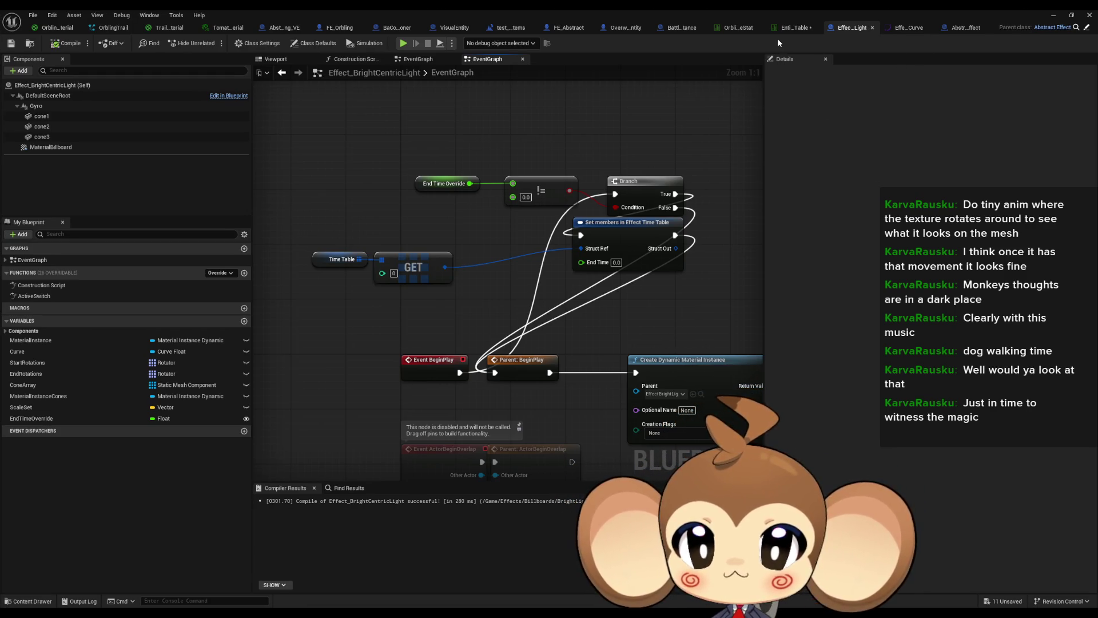
Step: In Abstract_Orbling_VE, set the BrightCentricLight spawn node's End Time Override to 1.0
left_click(285, 27)
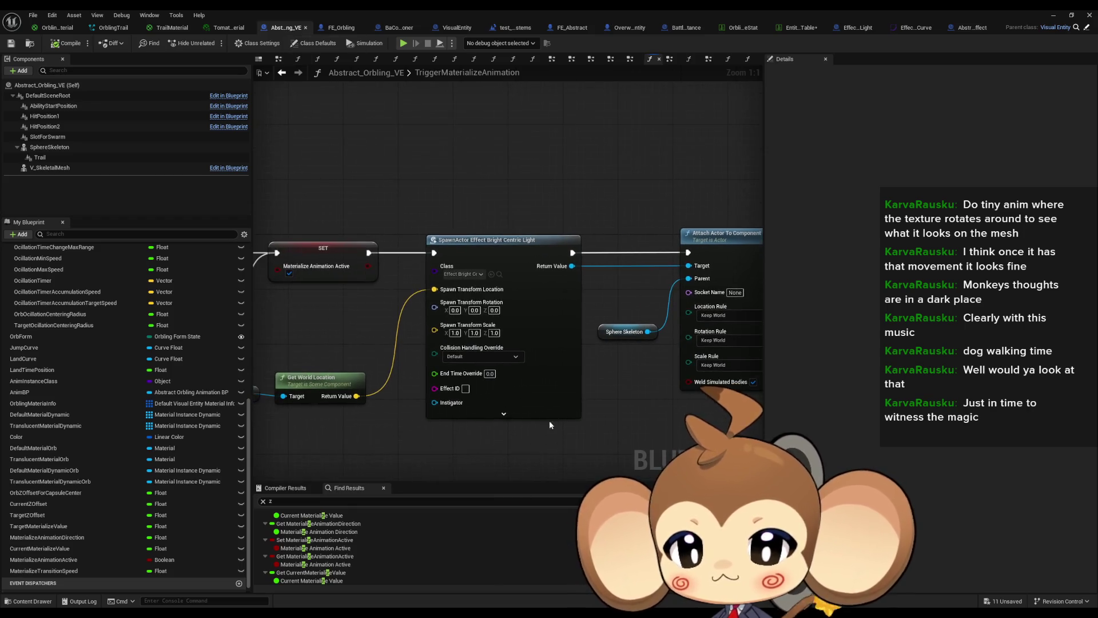
left_click(504, 413)
left_click(508, 368)
type("1")
key("Return")
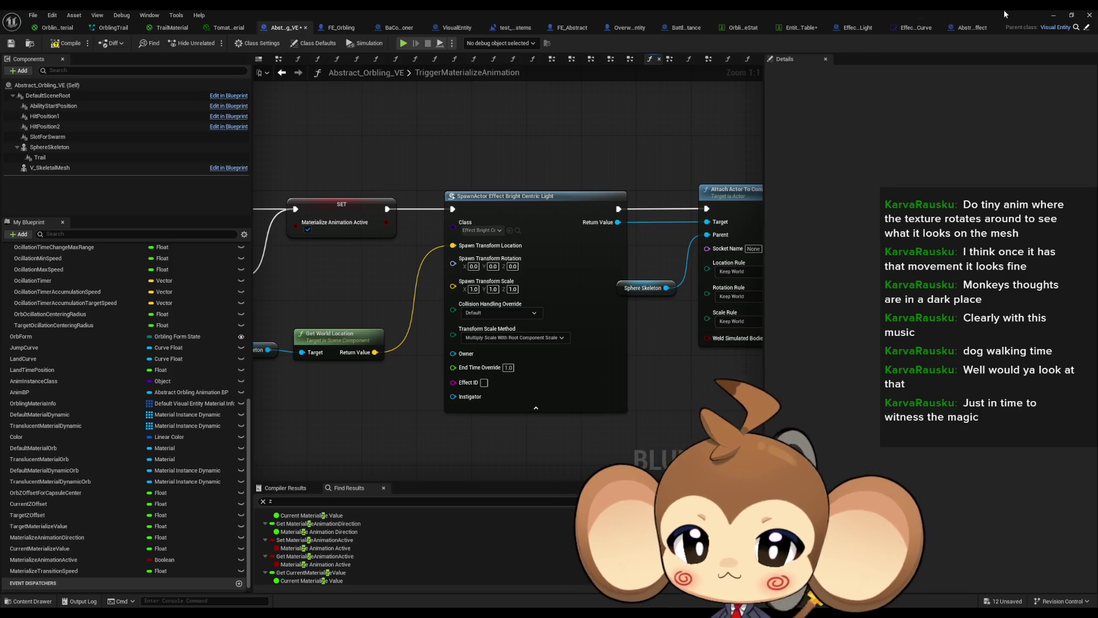
Step: Play-test the level, stop it, and return to the Effect_BrightCentricLight event graph
key("alt+p")
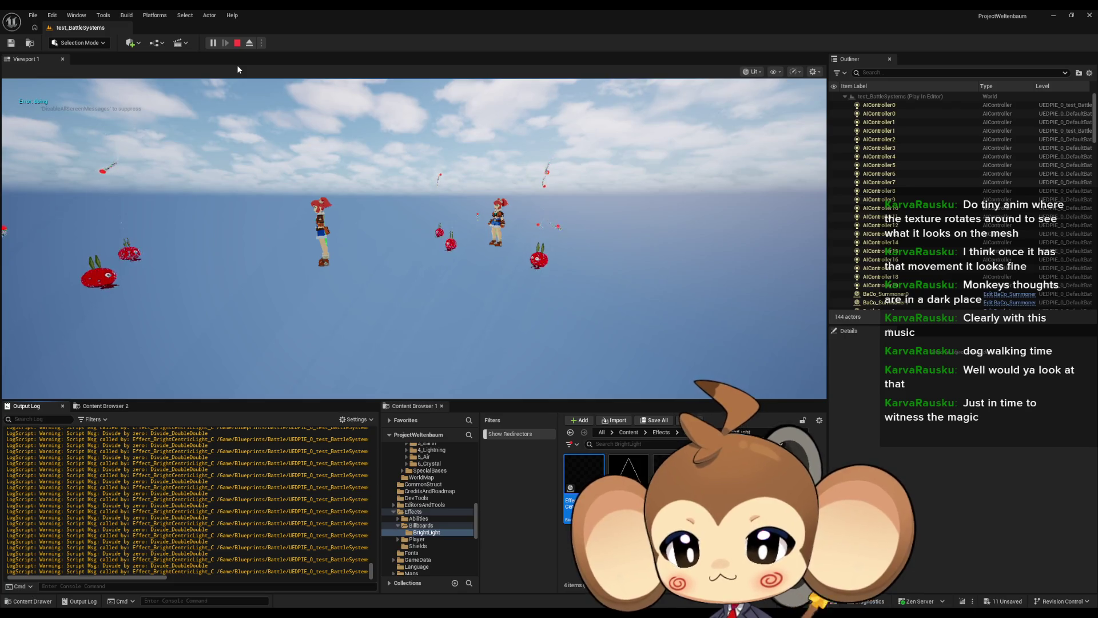
left_click(237, 43)
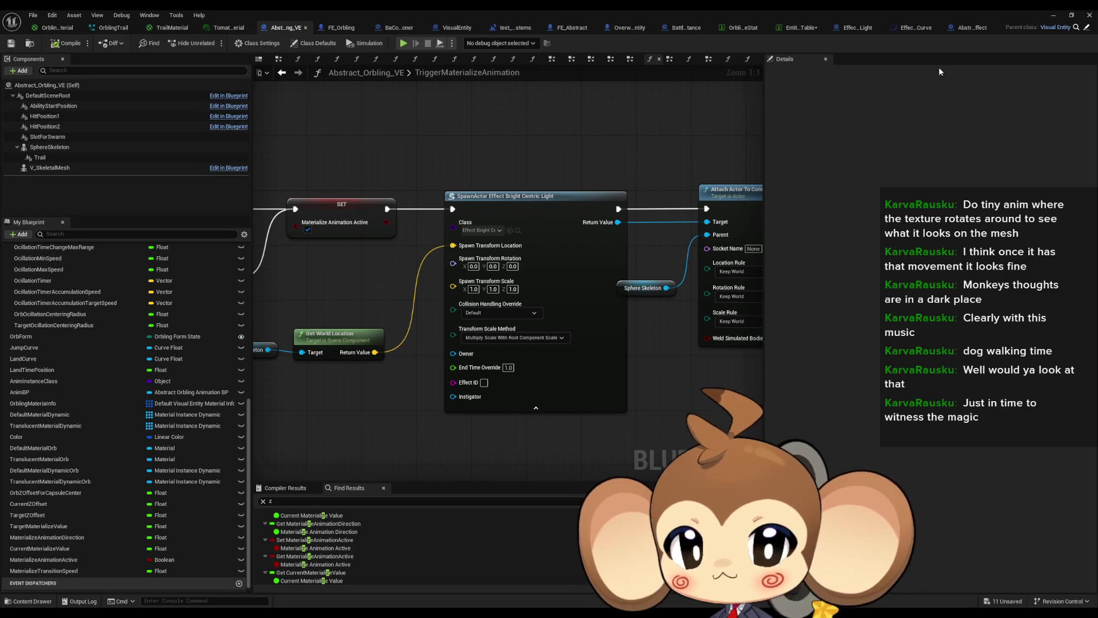
left_click(855, 27)
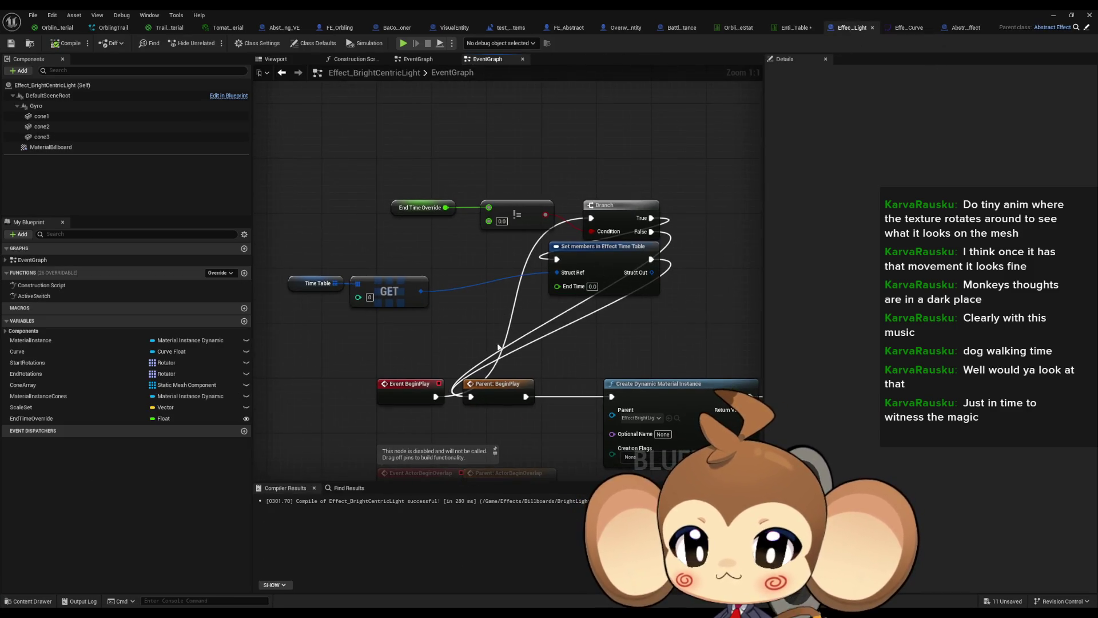
Step: Rearrange the Branch, !=, Set members, and Time Table nodes to make room
mouse_move(635, 223)
left_mouse_down()
mouse_move(619, 194)
mouse_move(424, 182)
left_mouse_up()
left_click_drag(641, 272, 620, 183)
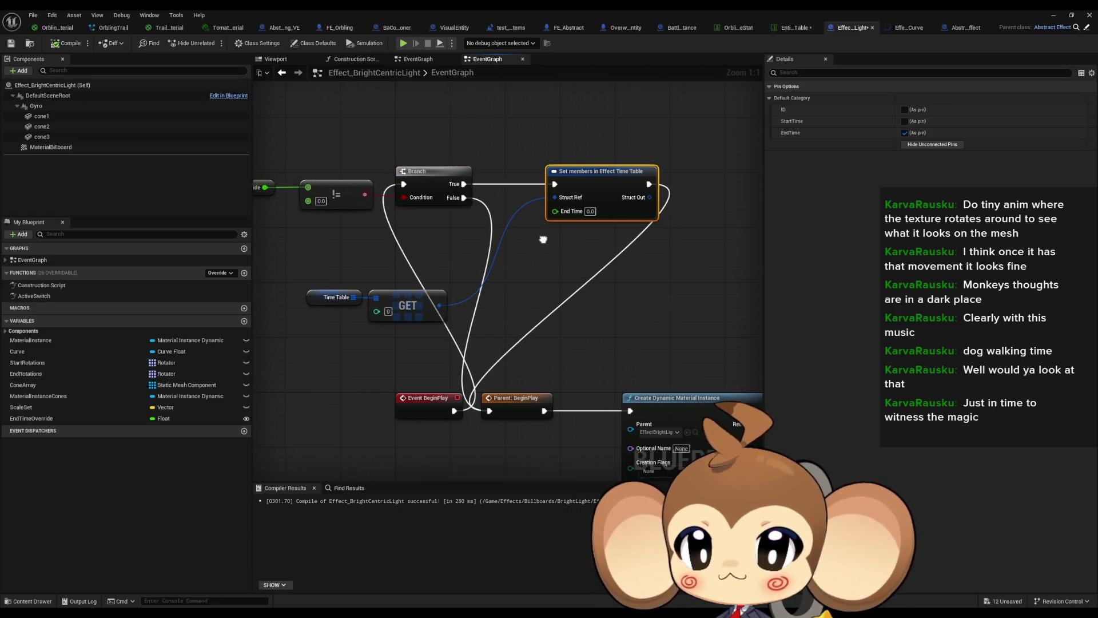
left_click(297, 195)
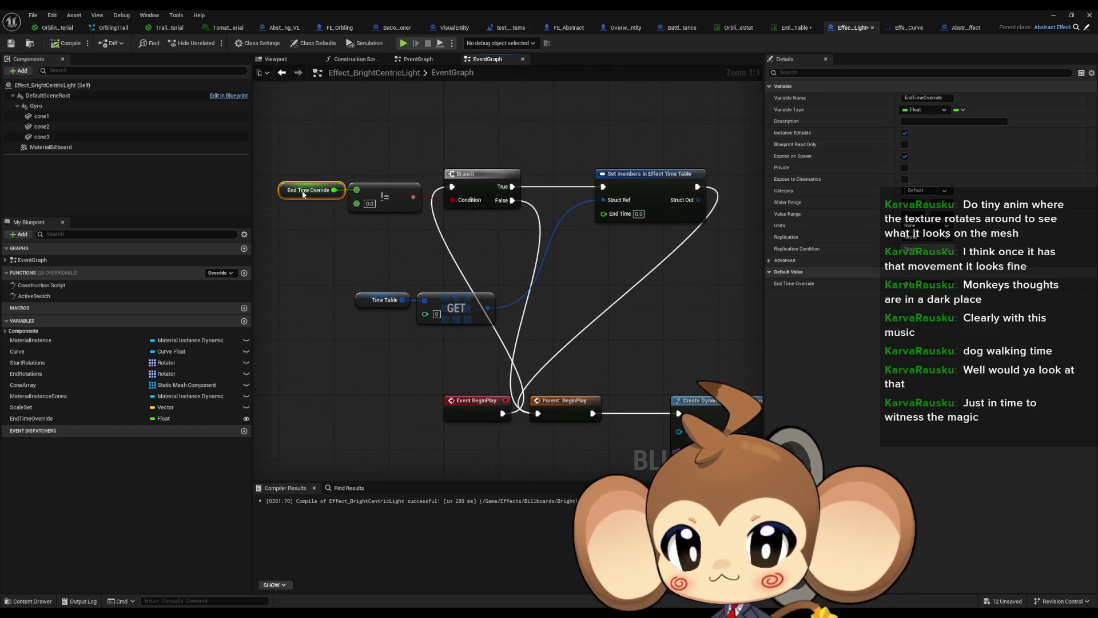
left_click_drag(471, 310, 551, 243)
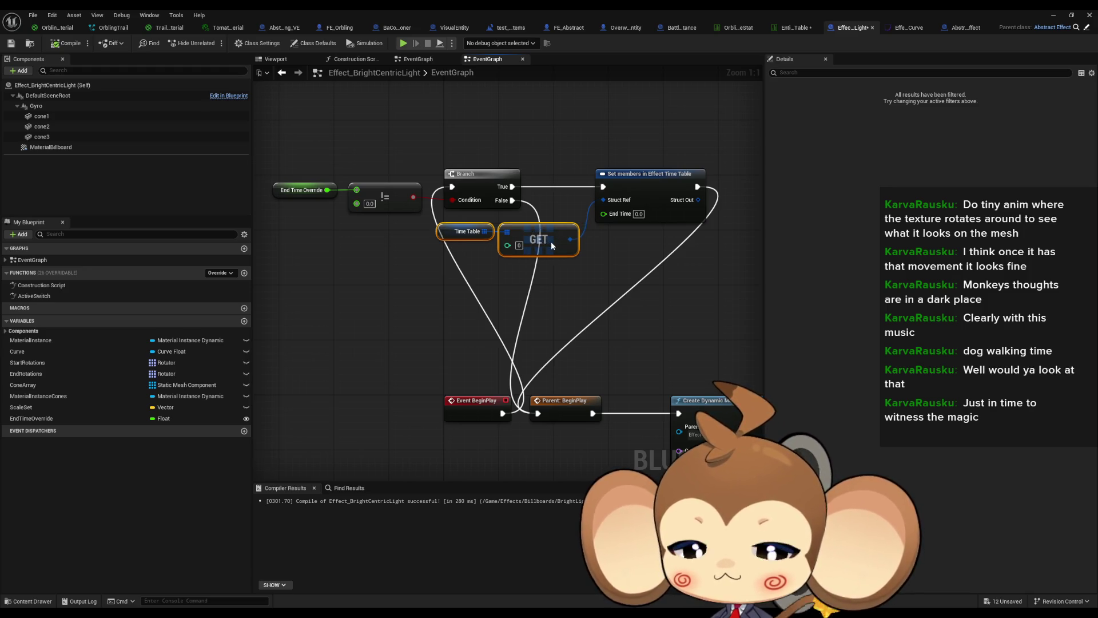
Step: Duplicate the End Time Override getter and wire it into the End Time pin of Set members
left_click_drag(269, 170, 303, 199)
key("ctrl+c")
key("ctrl+v")
left_click_drag(582, 266, 603, 216)
Step: Play-test the level, stop it, and bring the Effect_BrightCentricLight editor back
left_click(1053, 15)
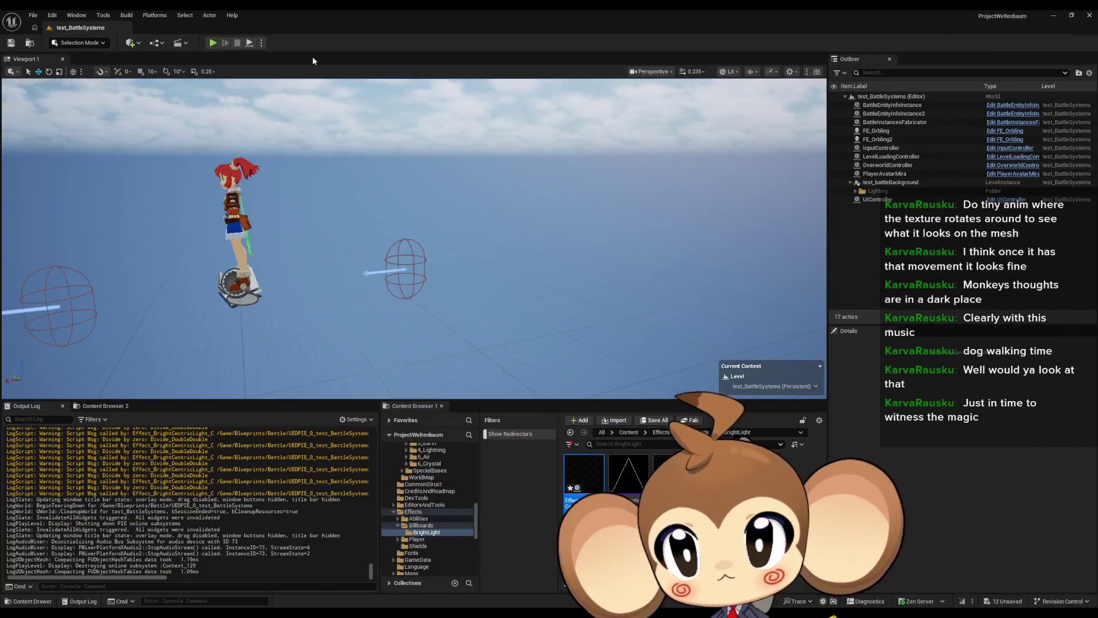
left_click(209, 43)
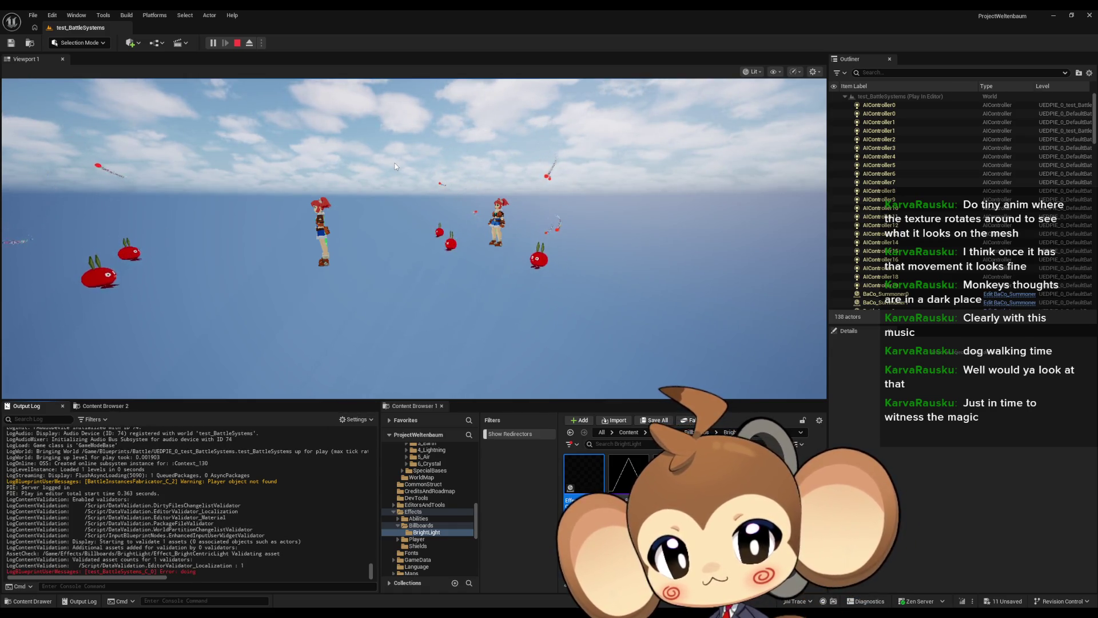
key("Escape")
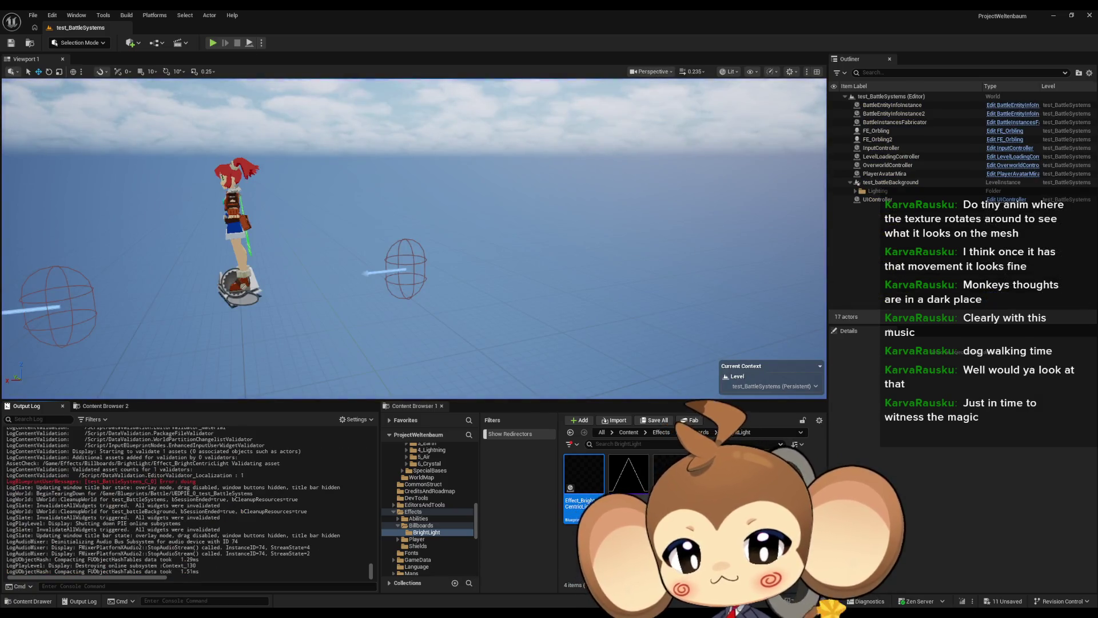
mouse_move(443, 614)
left_click(449, 575)
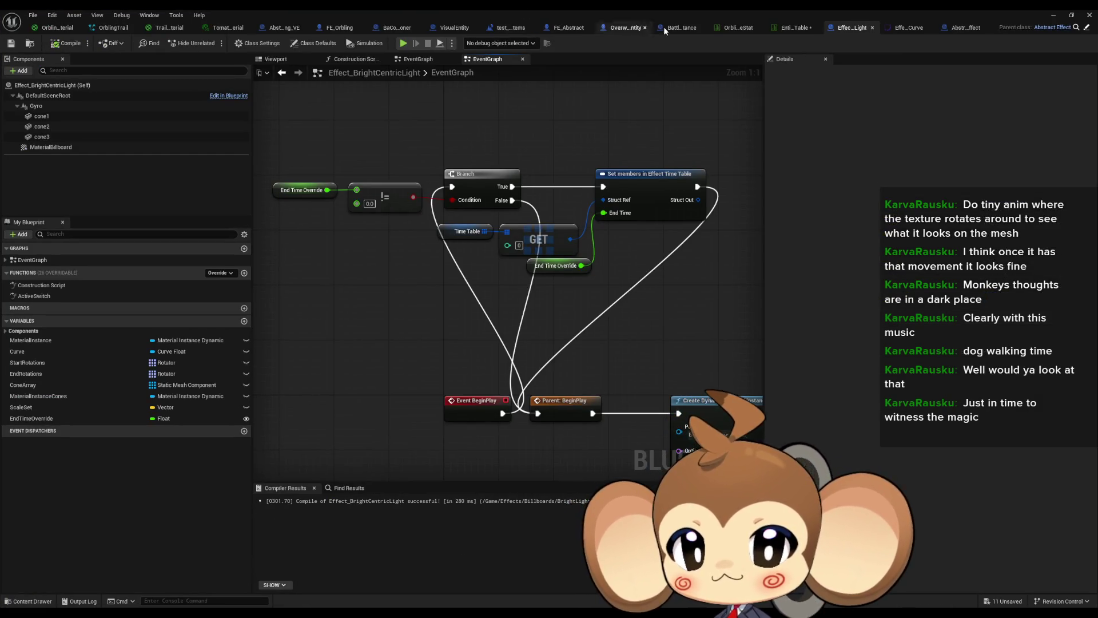
Step: Navigate through Abstract_Orbling_VE and FE_Orbling graphs to the TriggerMaterializeAnimation function
left_click(284, 27)
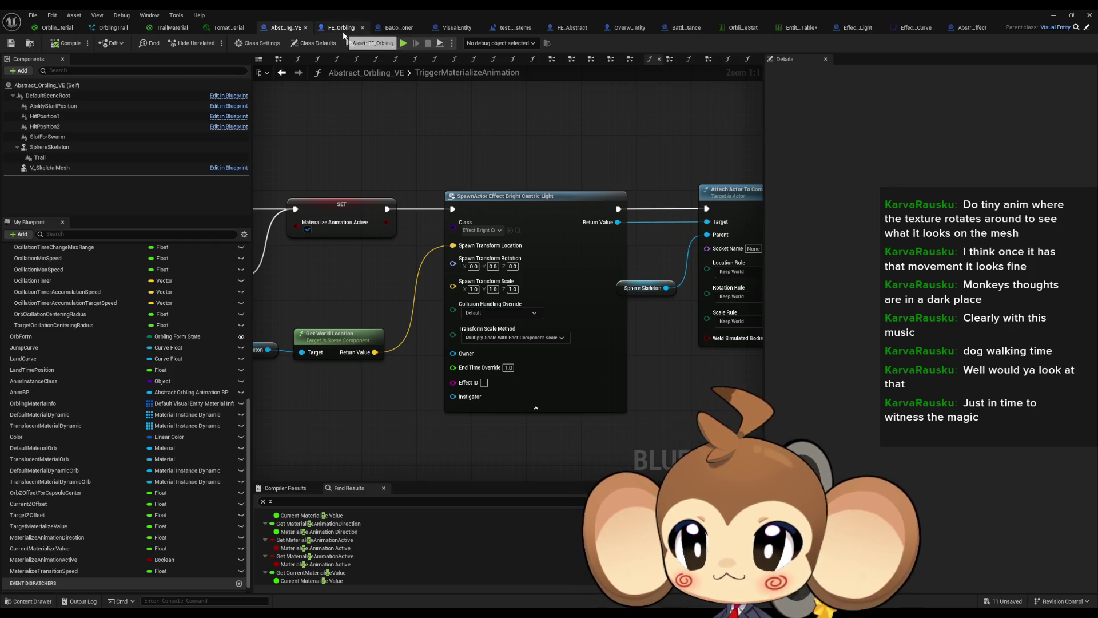
scroll(116, 311, "up", 5)
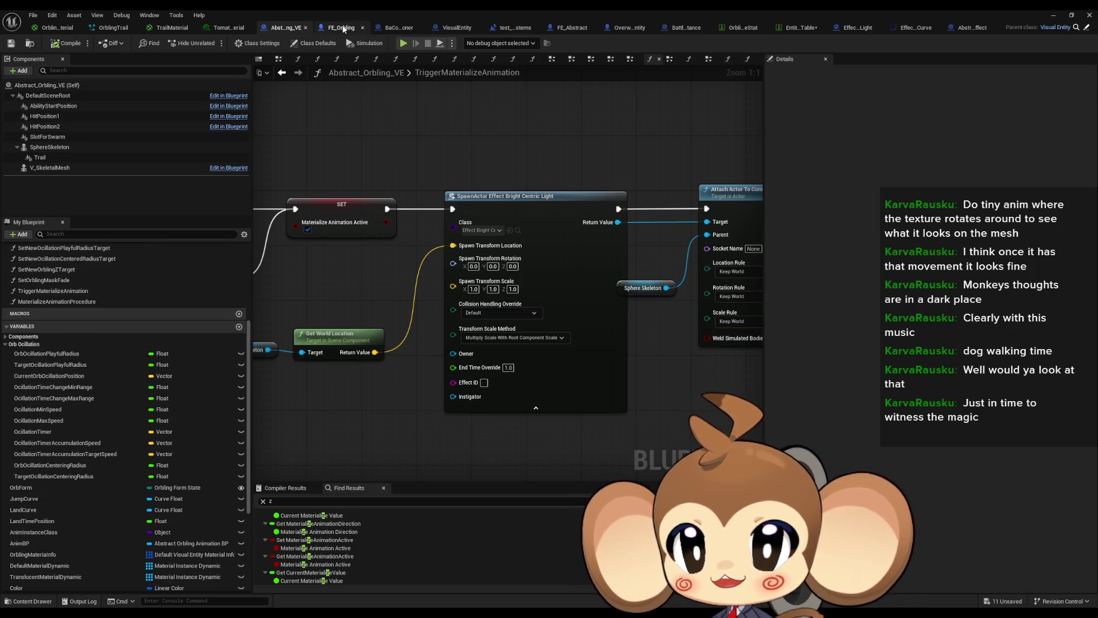
left_click(342, 27)
double_click(482, 291)
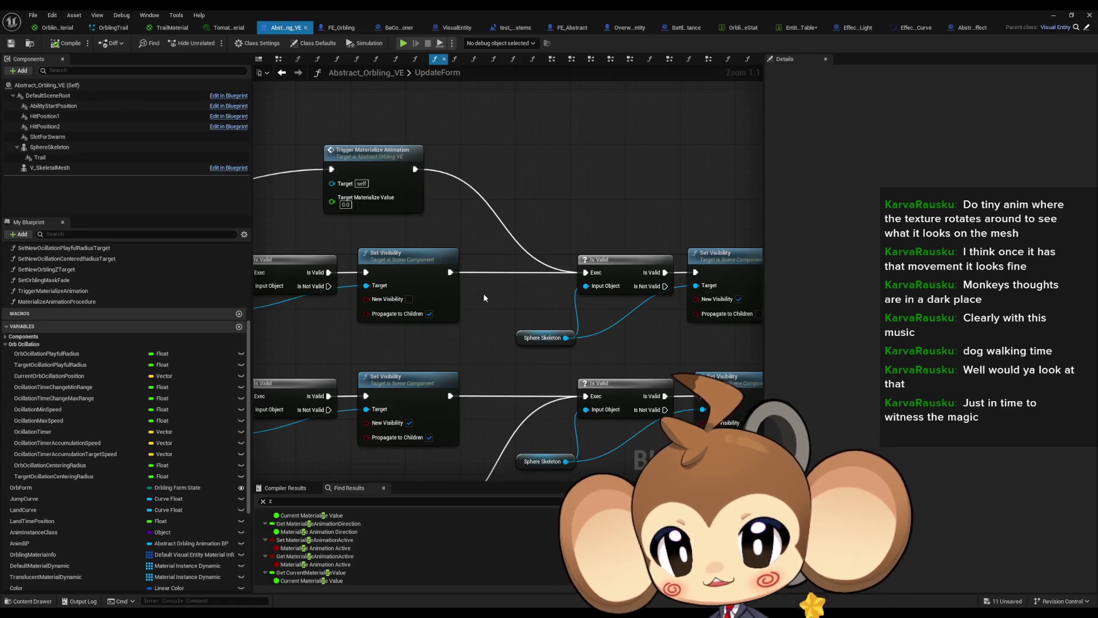
double_click(352, 157)
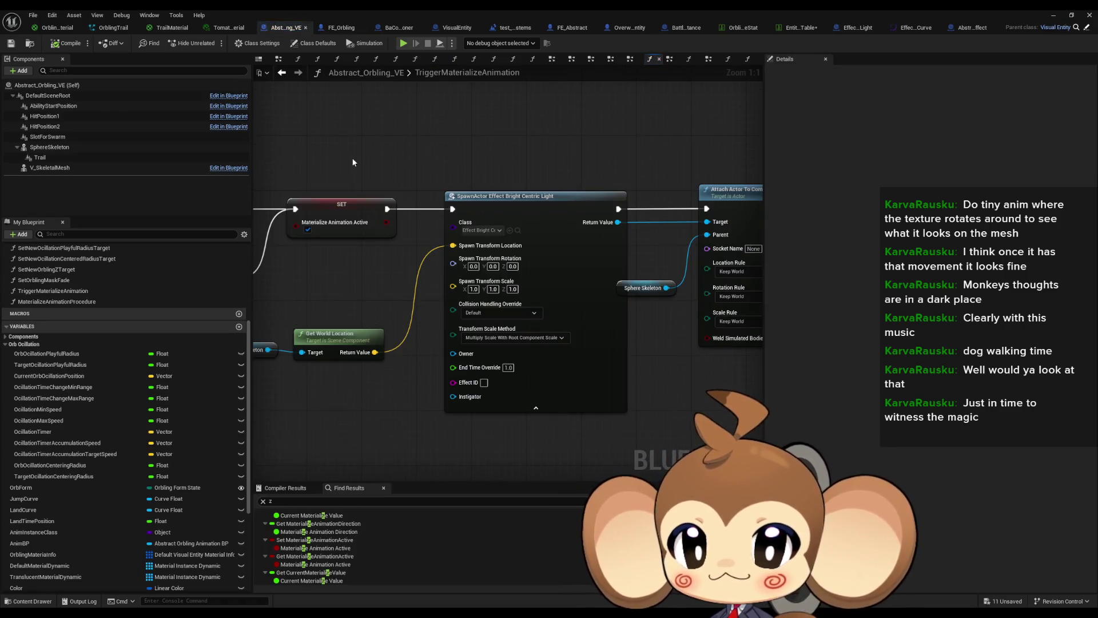
scroll(451, 231, "up", 4)
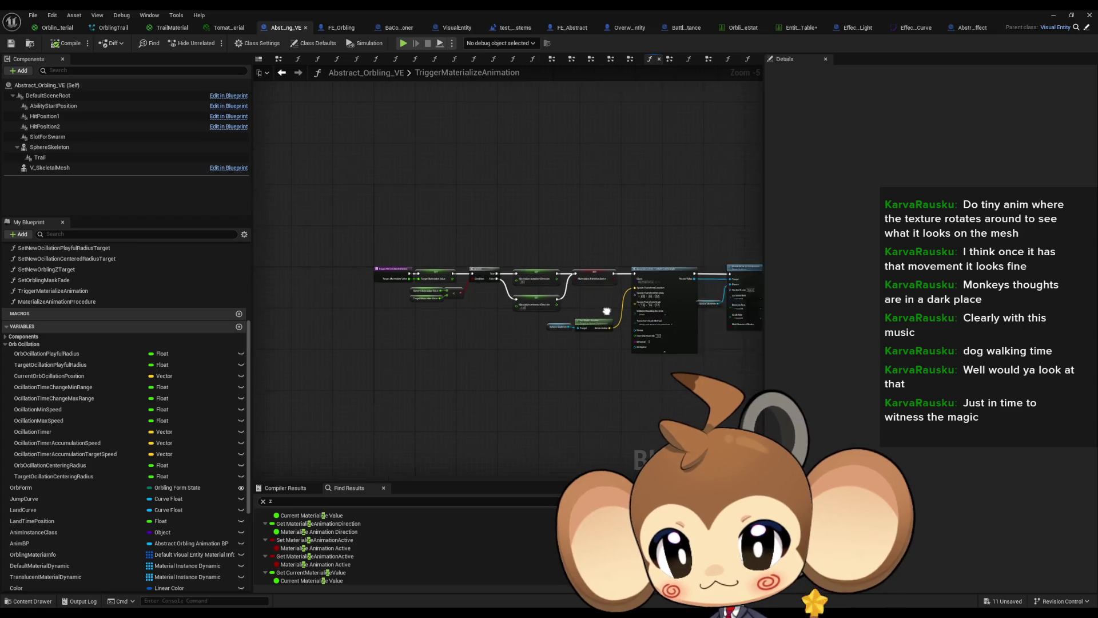
left_click(284, 74)
left_click(284, 73)
key("alt+Right")
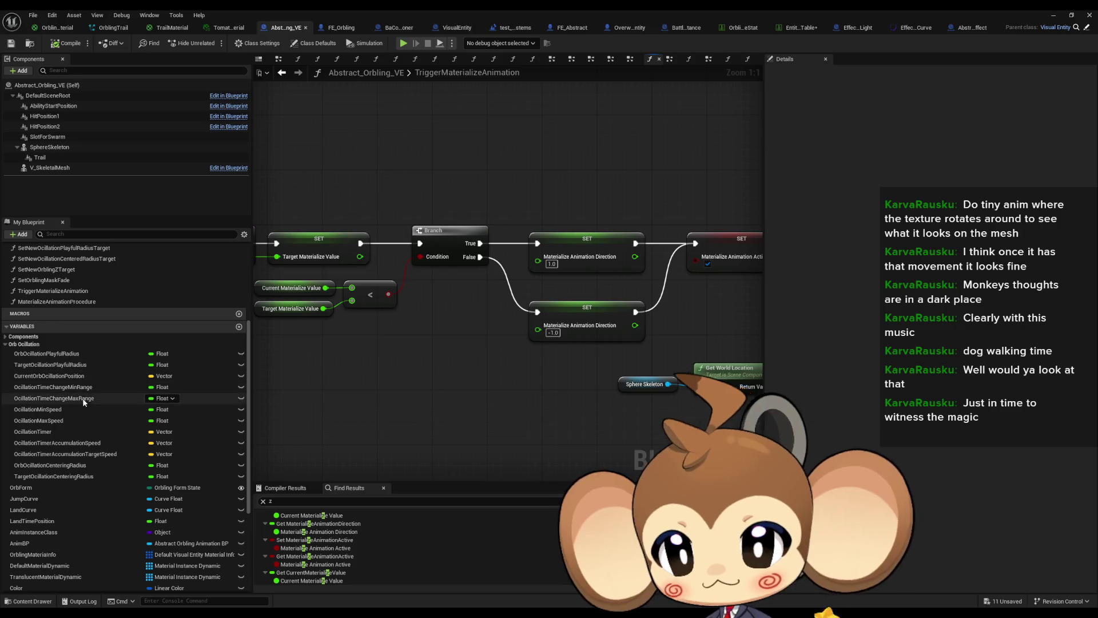
scroll(88, 448, "down", 1)
scroll(102, 447, "down", 5)
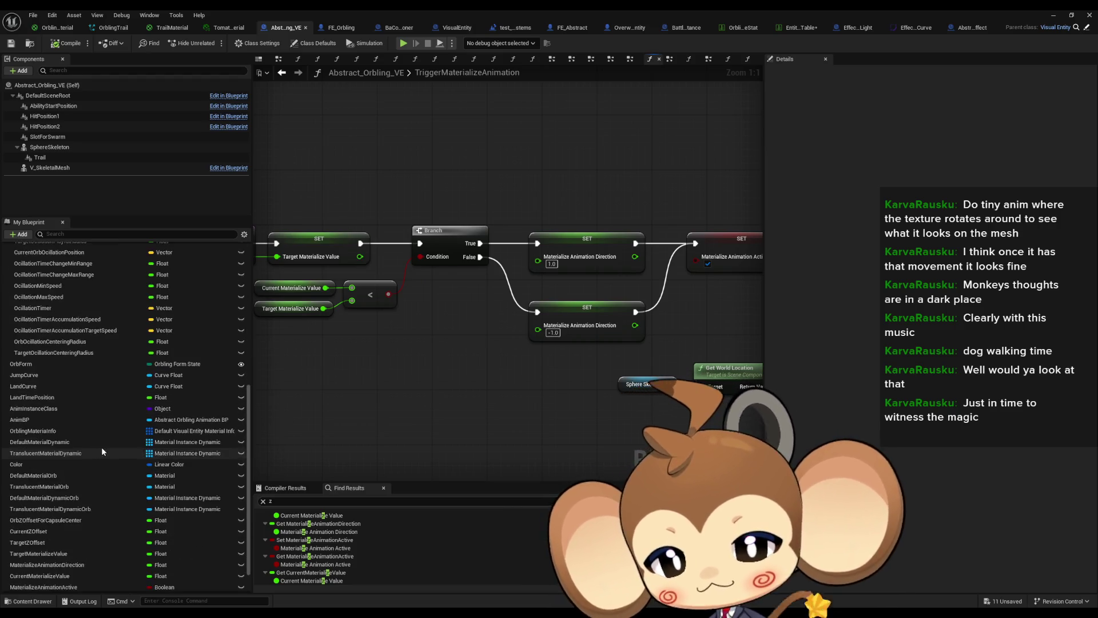
Step: Change MaterializeTransitionSpeed's default value and return to the level viewport
left_click(103, 561)
left_click(908, 284)
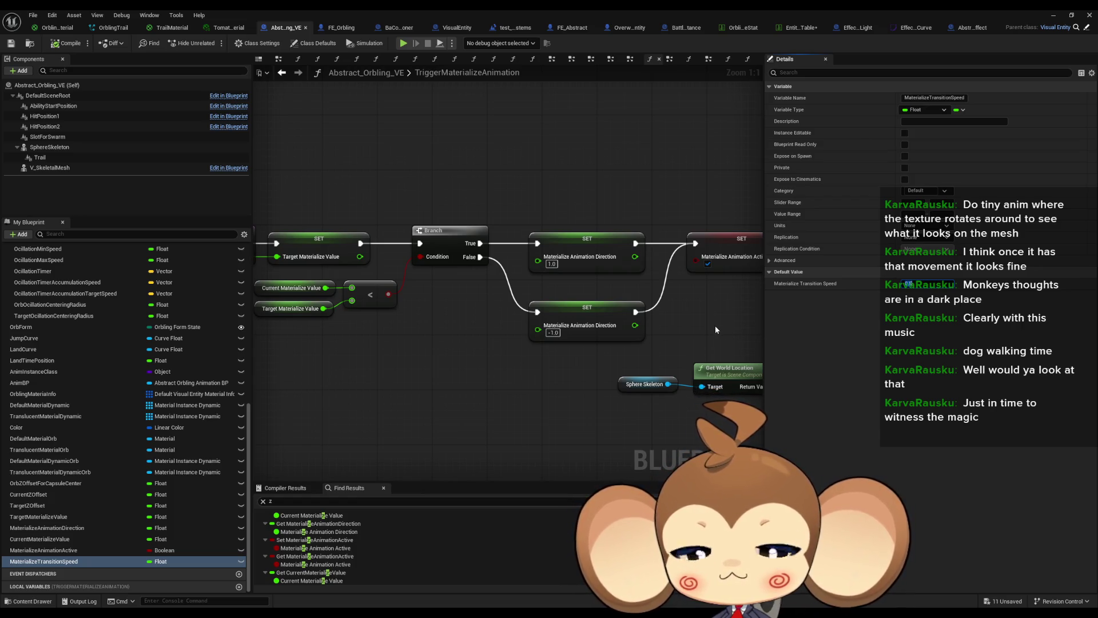
key("Return")
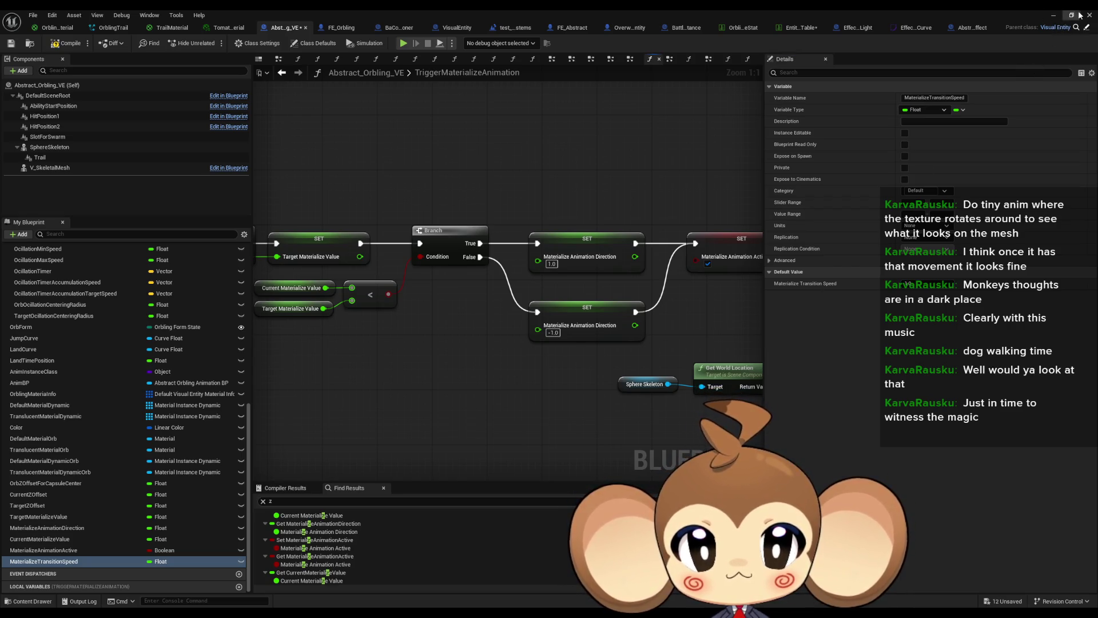
left_click(1056, 16)
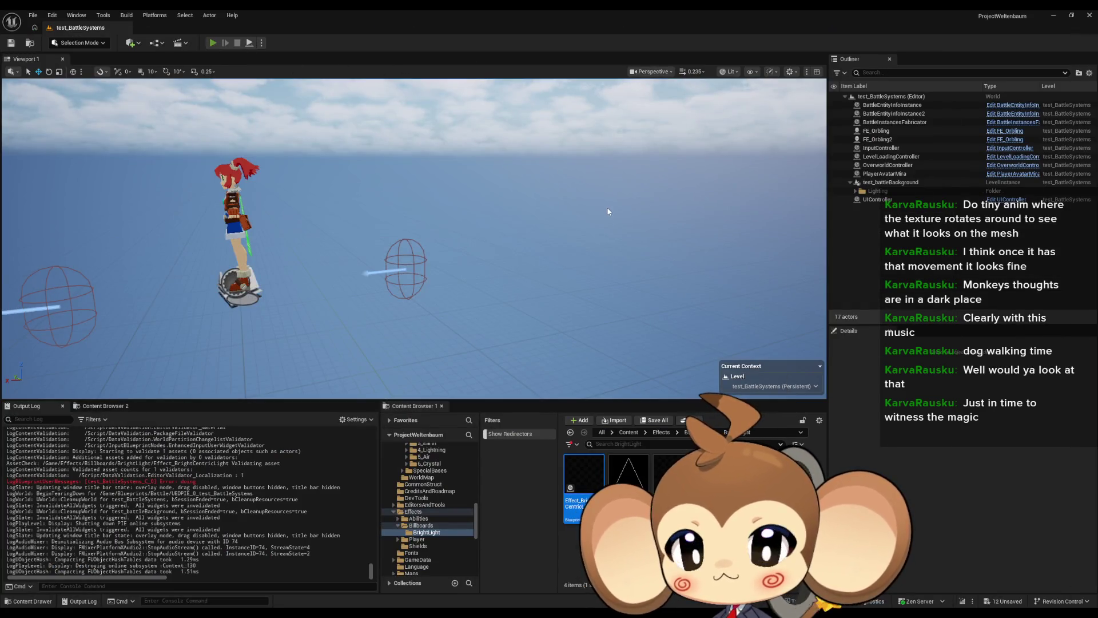
Step: Play-test the battle level and eject the camera from the player with F8
key("alt+p")
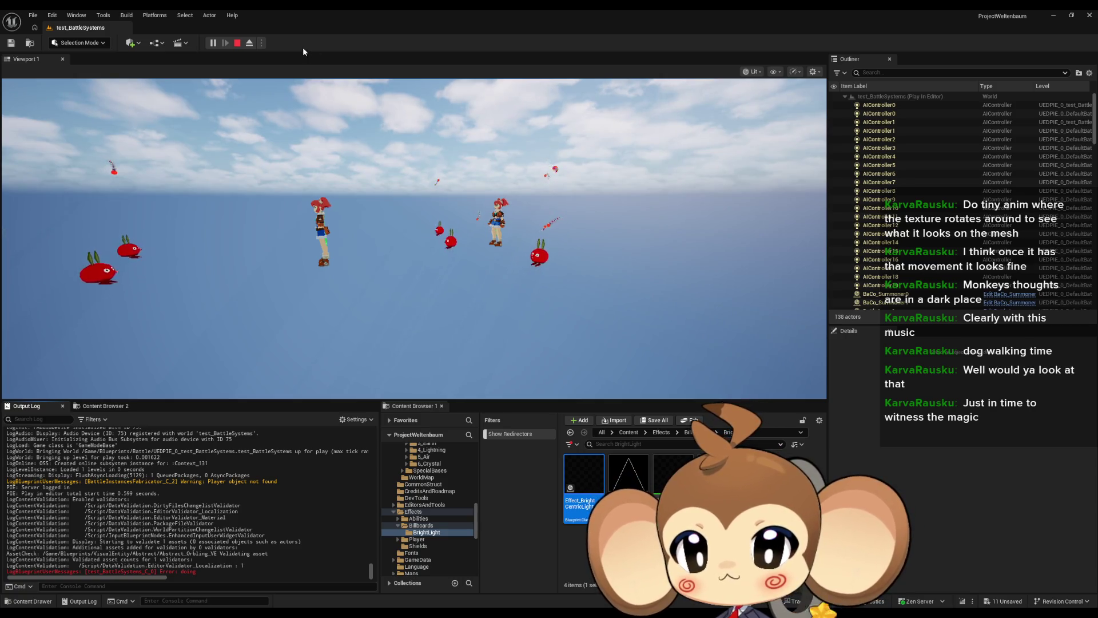
key("F8")
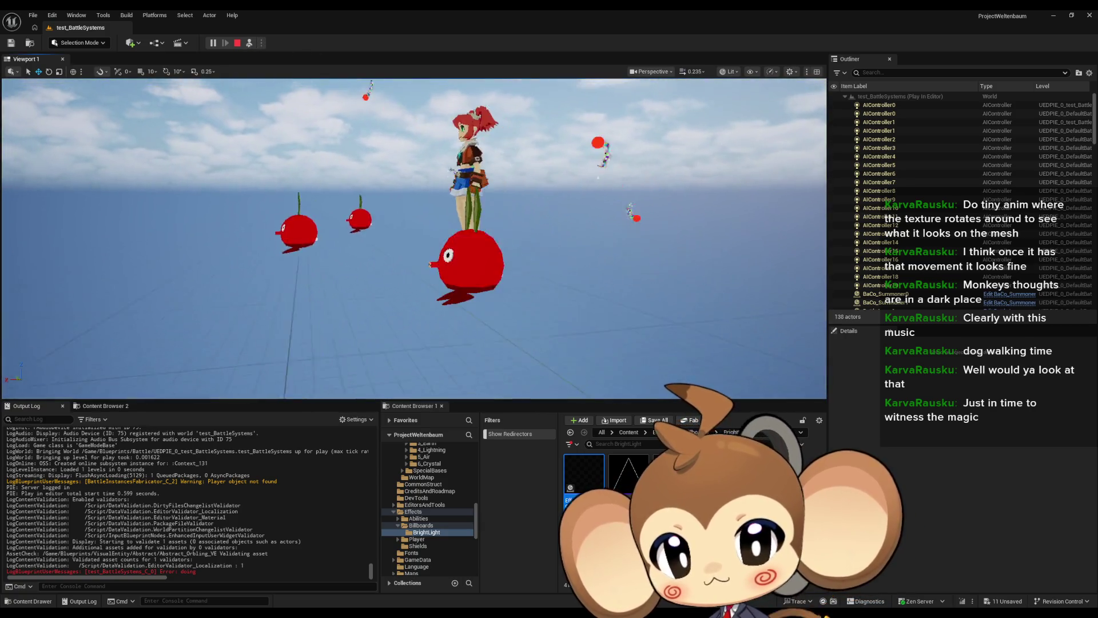